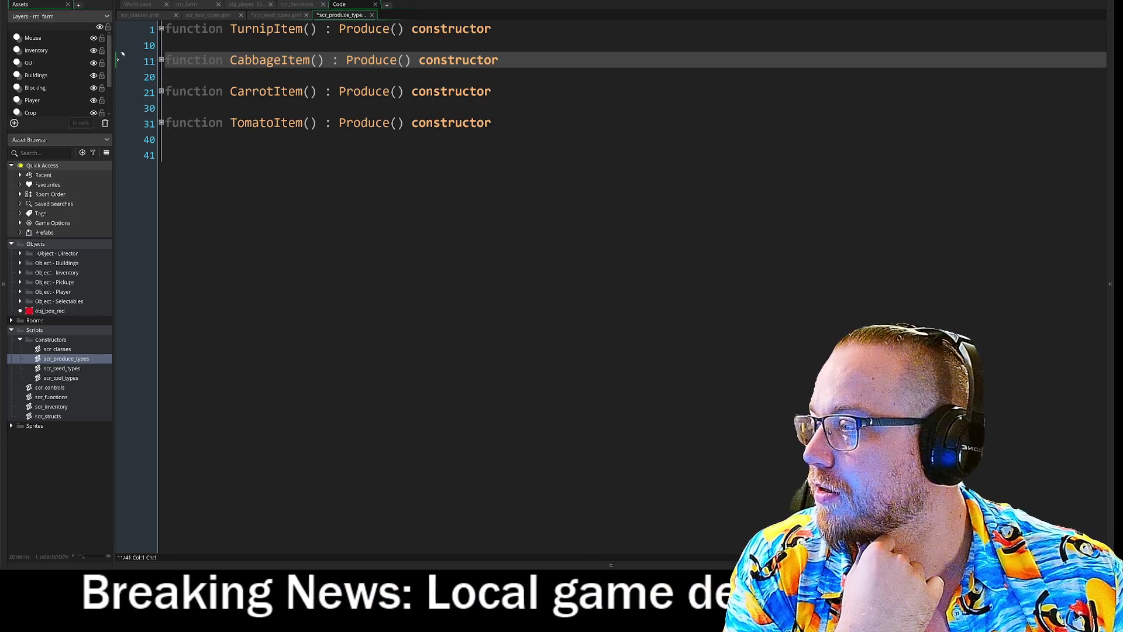
- Move the Discord desk-setup photo viewer over the scr_produce_types code
mouse_move(122, 54)
left_mouse_down()
mouse_move(345, 48)
mouse_move(318, 48)
left_mouse_up()
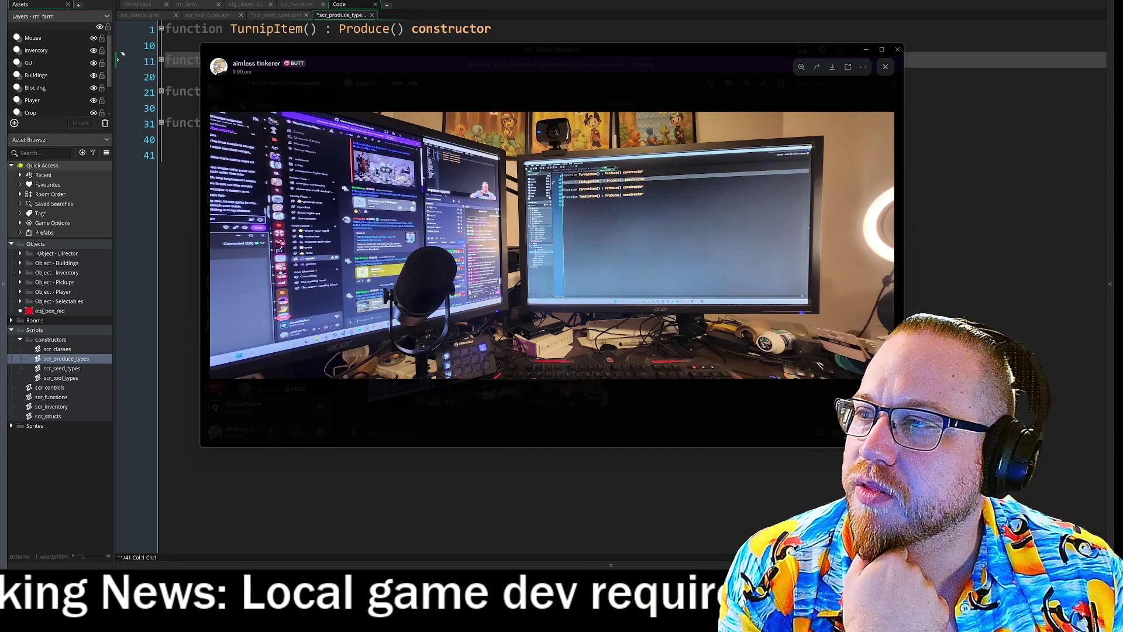
- Push a private browser window off screen, then shrink and hide the Discord photo viewer
key("ctrl+shift+n")
mouse_move(423, 61)
left_mouse_down()
mouse_move(498, 31)
mouse_move(493, 22)
mouse_move(481, 27)
mouse_move(576, 229)
left_mouse_up()
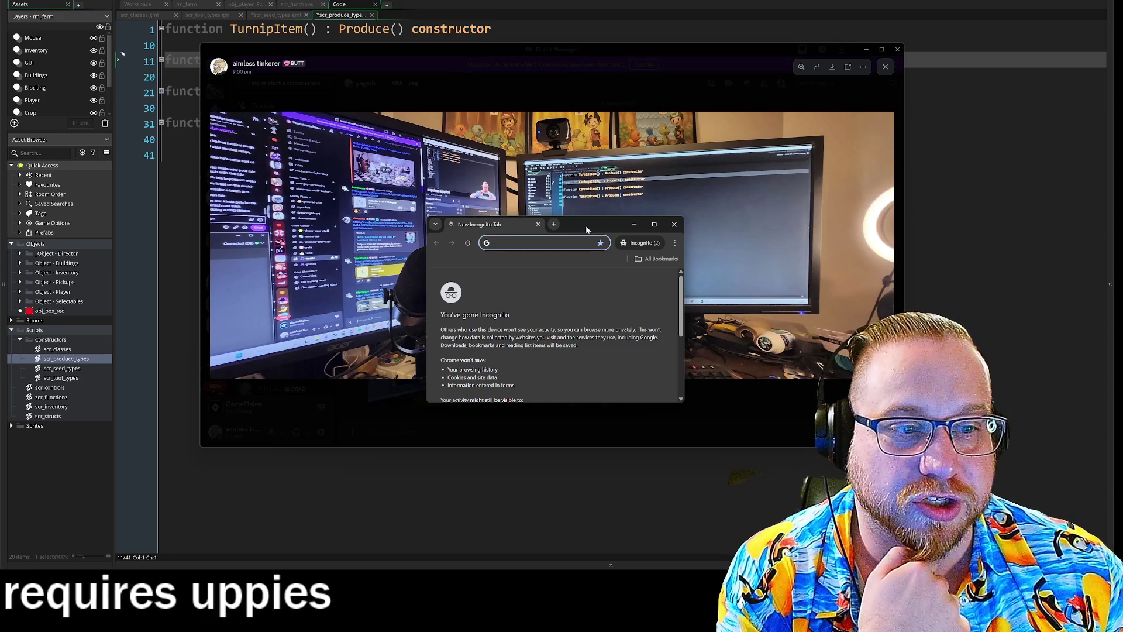
left_click_drag(596, 231, 0, 234)
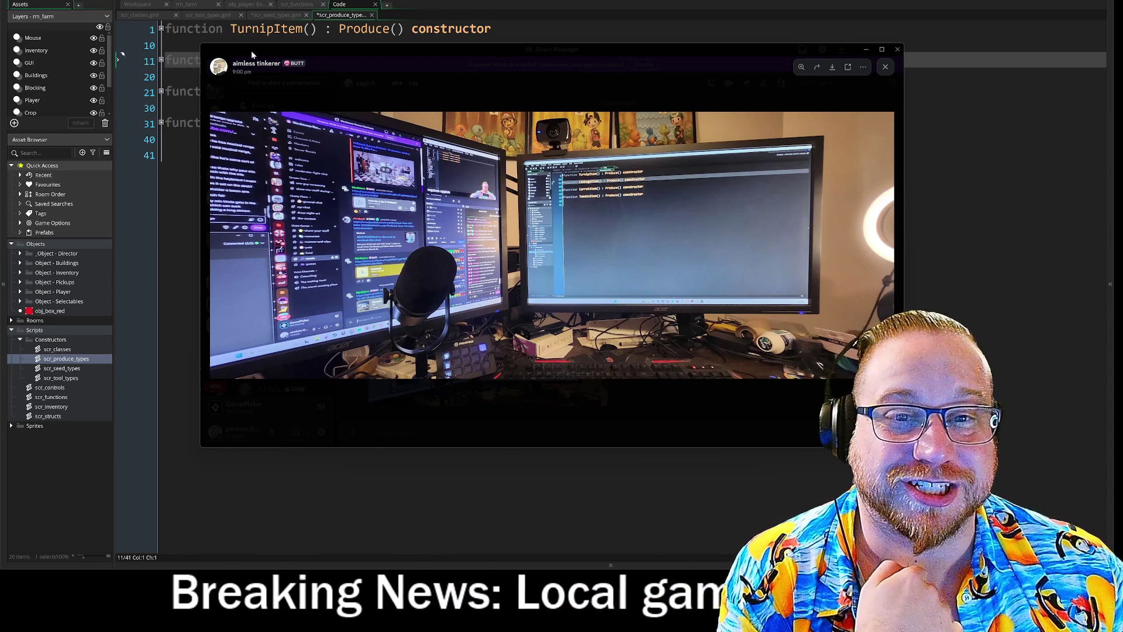
mouse_move(200, 44)
left_mouse_down()
mouse_move(556, 30)
mouse_move(540, 25)
left_mouse_up()
key("alt+Tab")
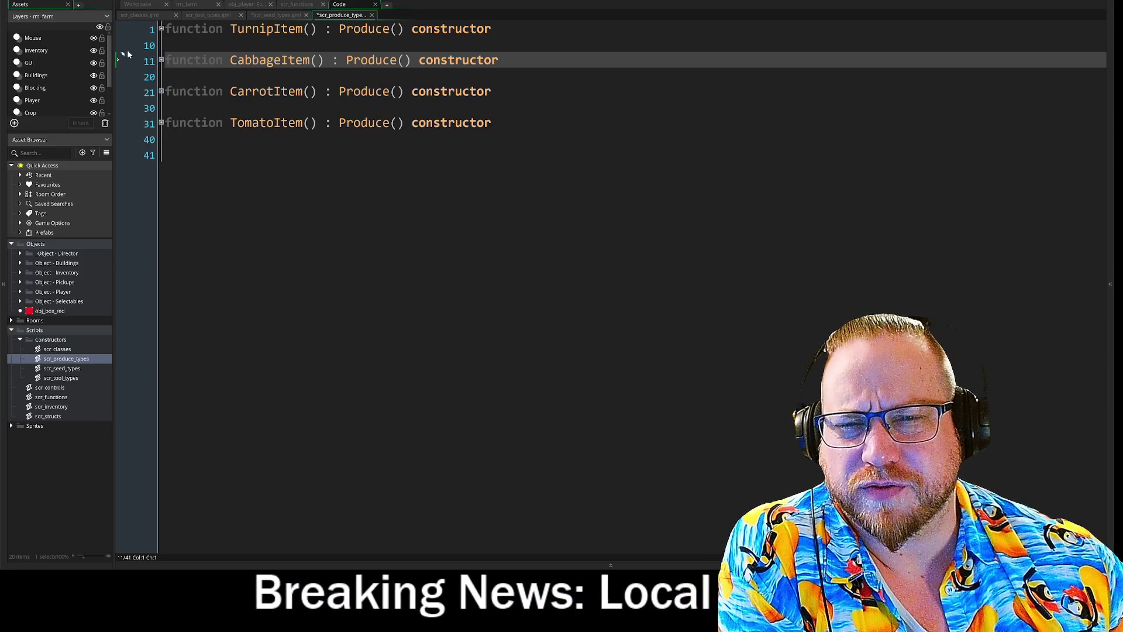
left_click(128, 29)
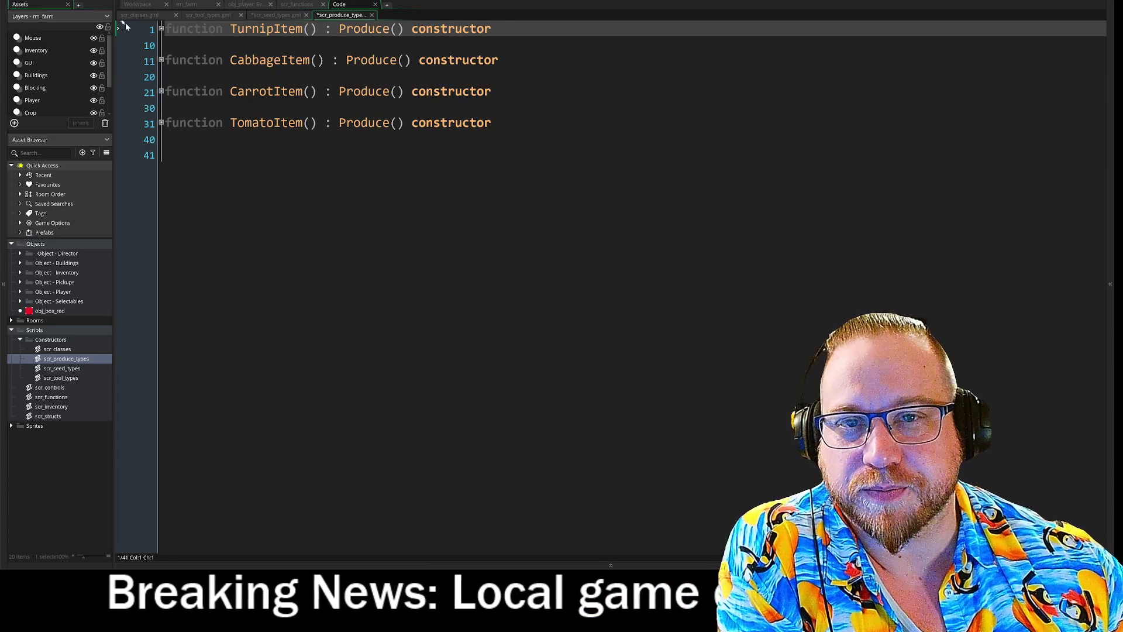
left_click(118, 154)
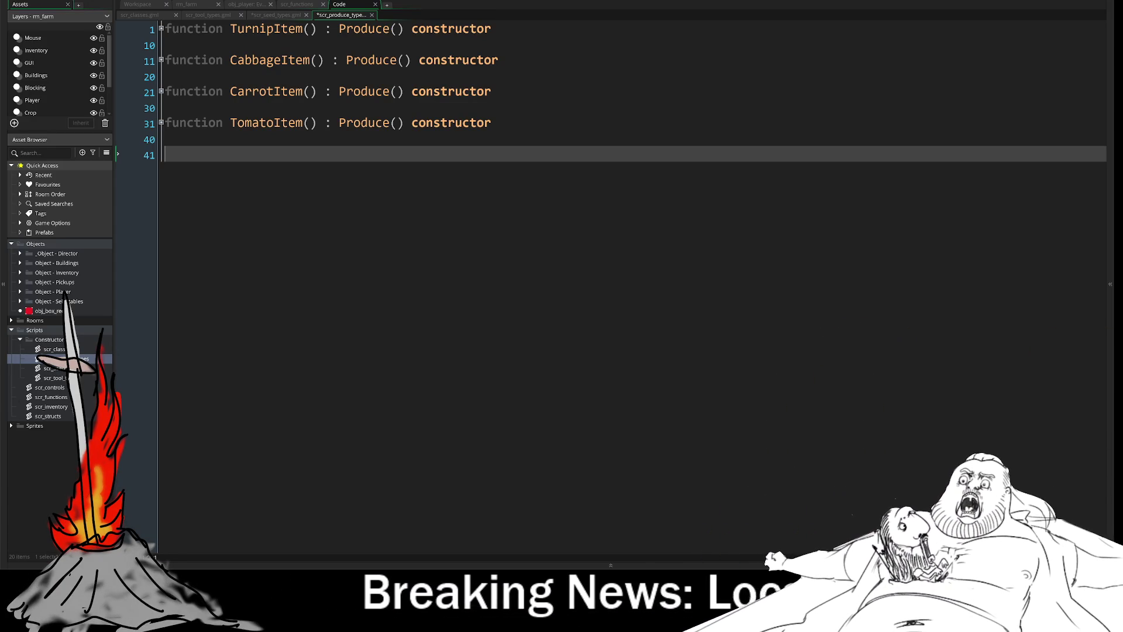
key("ctrl+Tab")
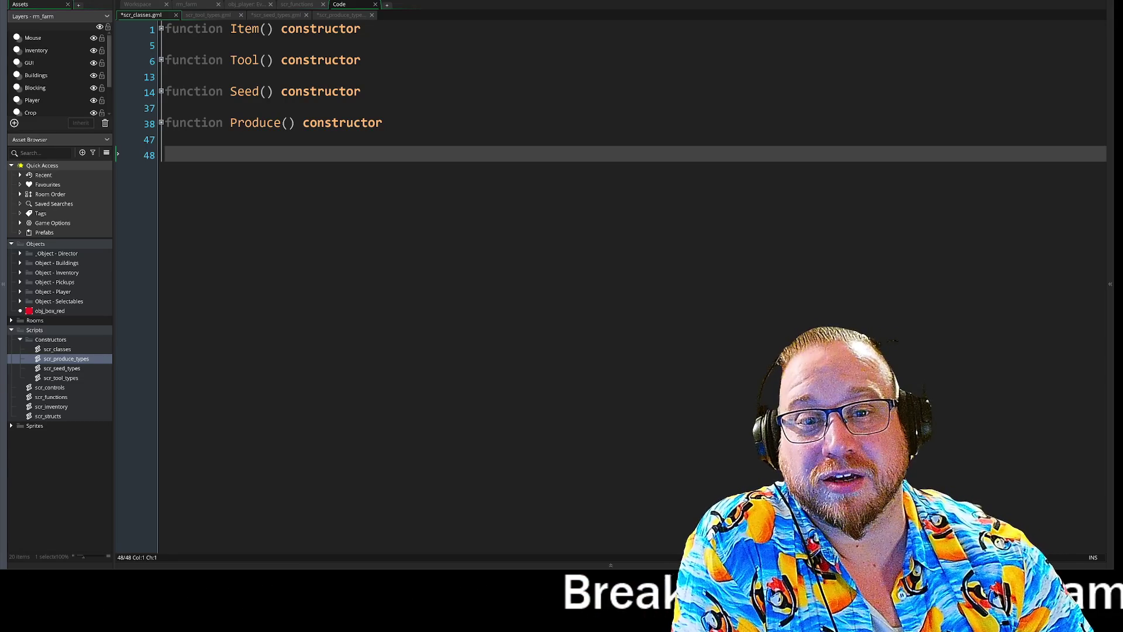
- Bring up the Workspace showing obj_player and its Create, Step, Draw GUI and key events
left_click(143, 5)
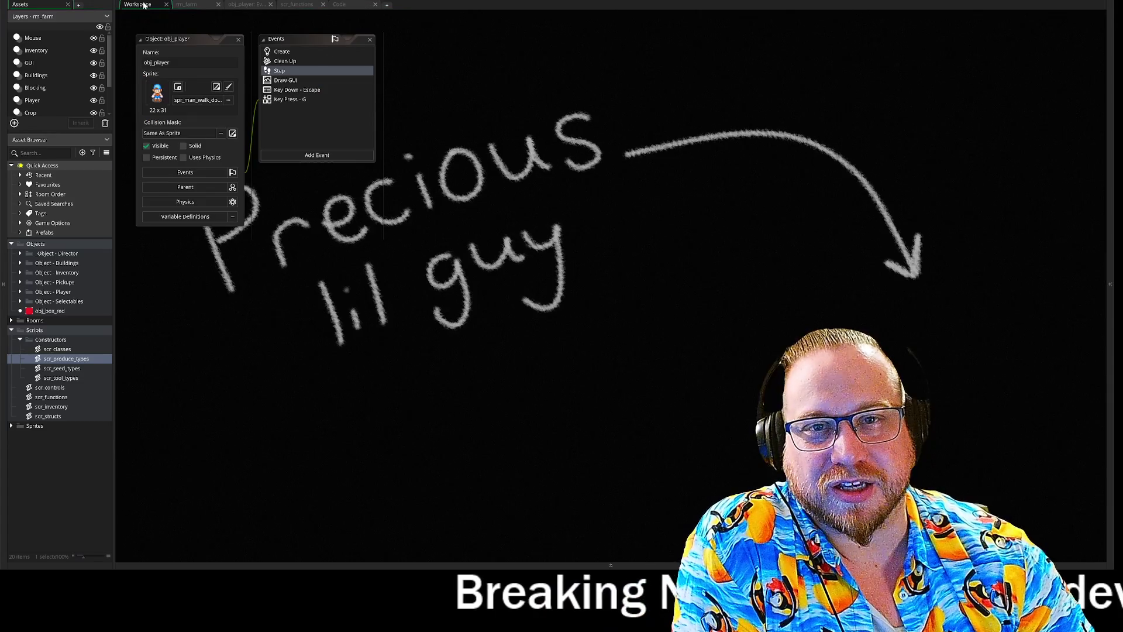
- Show the rm_farm room with the farmhouse, player and grass and dirt fields
left_click(186, 5)
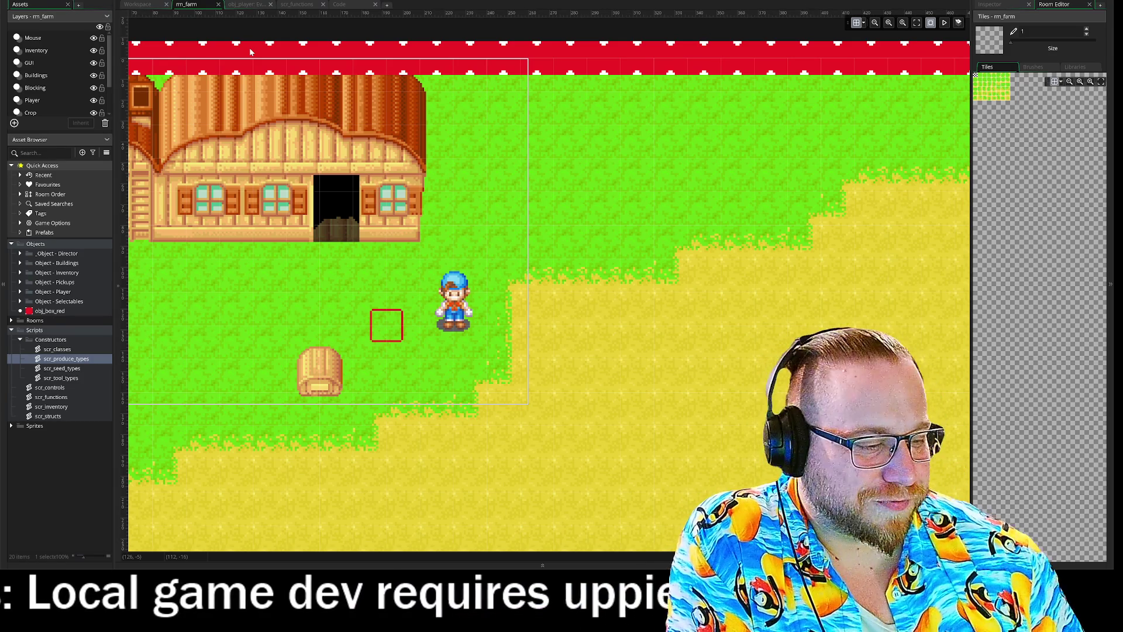
- Return to the Workspace with obj_player's Object and Events windows
left_click(150, 8)
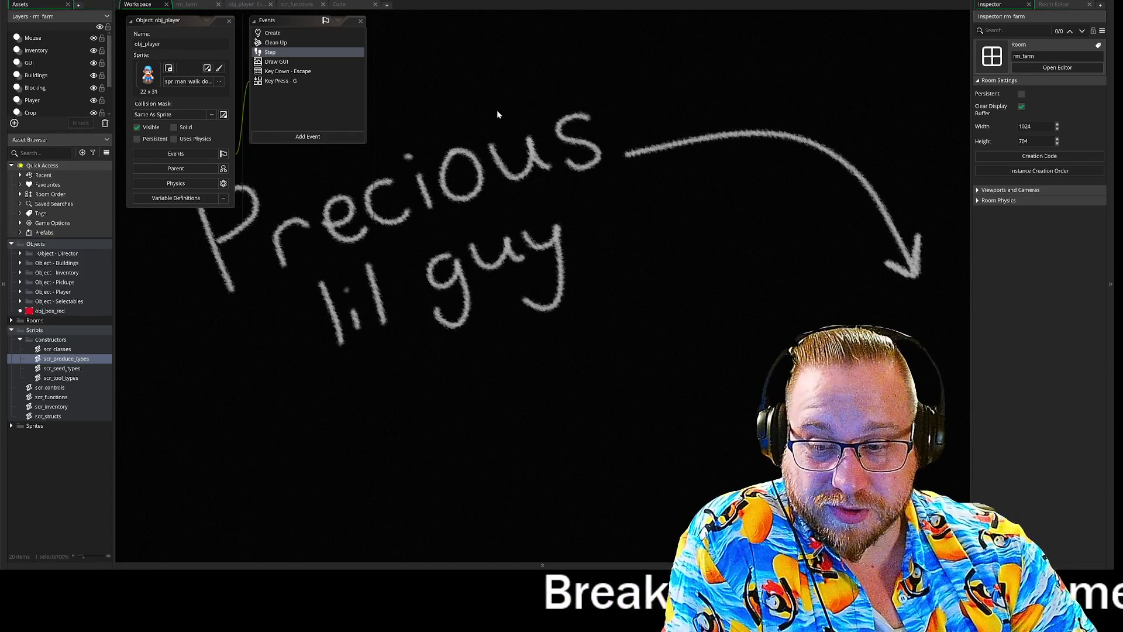
- Open obj_player's Step event code with its Targeting checks and W/S/A inputs
scroll(504, 114, "down", 3)
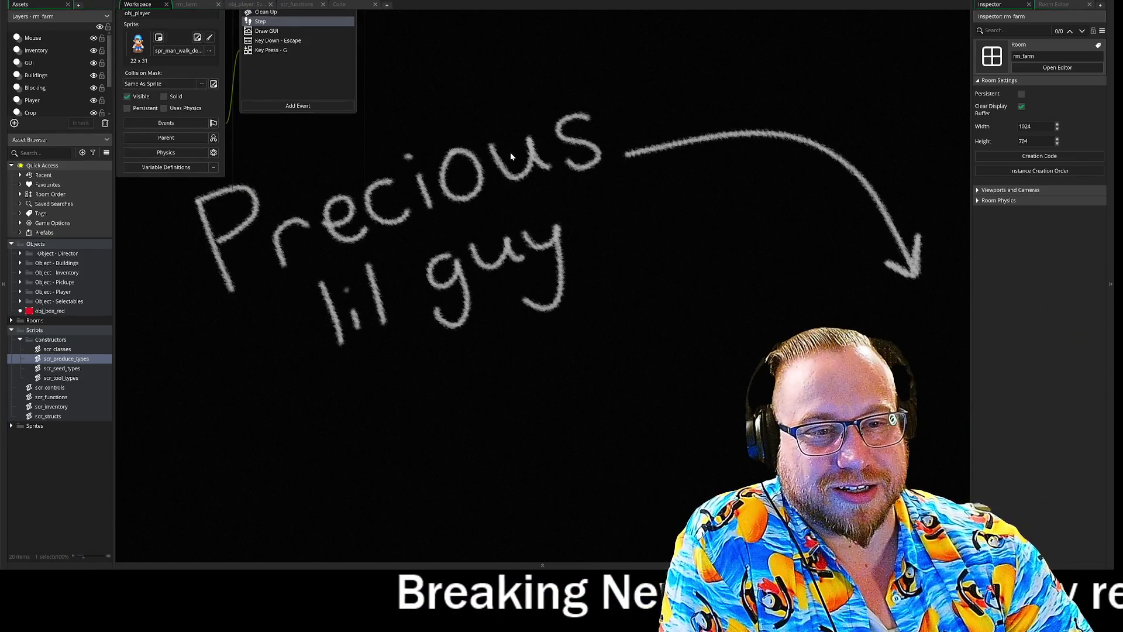
scroll(527, 199, "up", 3)
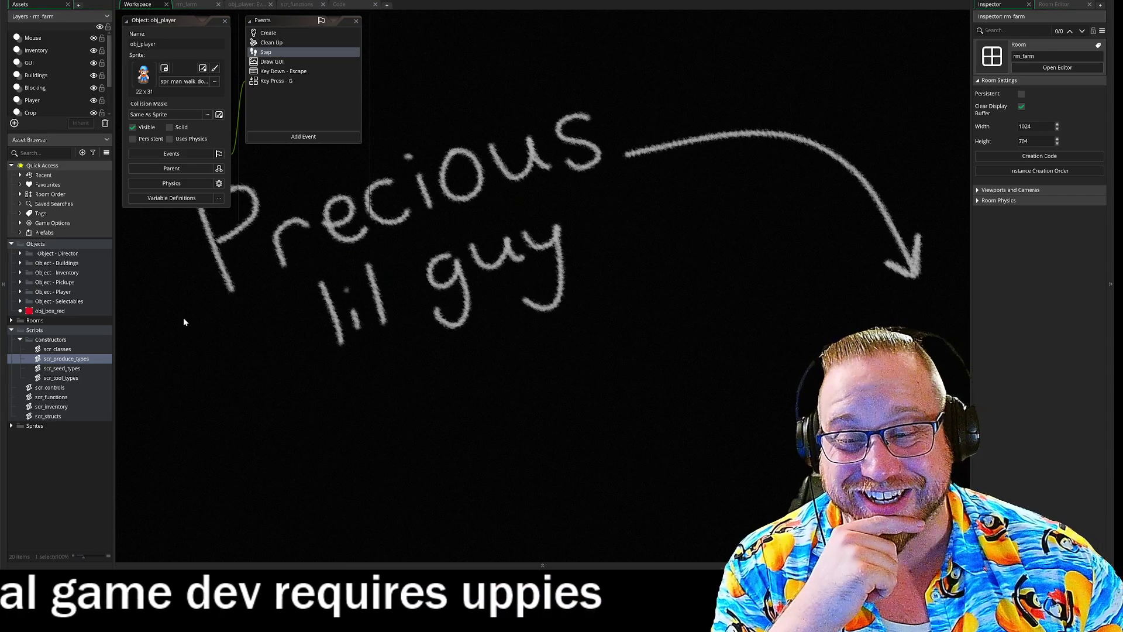
left_click(256, 6)
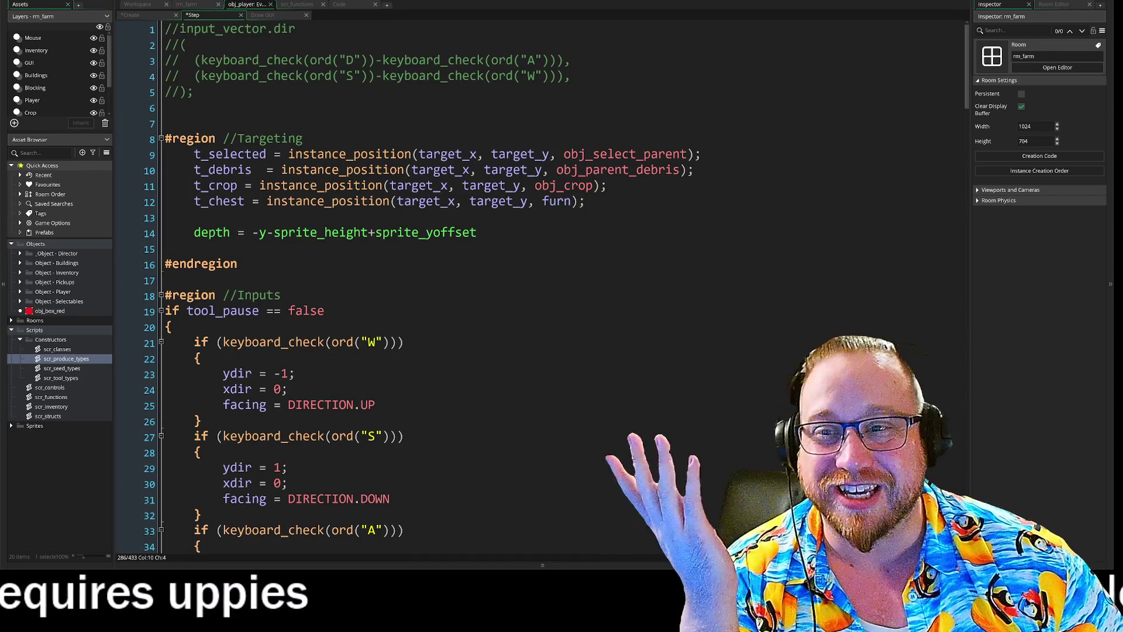
- Inspect the Step event's Targeting region and W-key input lines, moving up to line 17
left_click(171, 327)
mouse_move(167, 123)
left_mouse_down()
mouse_move(351, 154)
mouse_move(339, 154)
left_mouse_up()
left_click(295, 374)
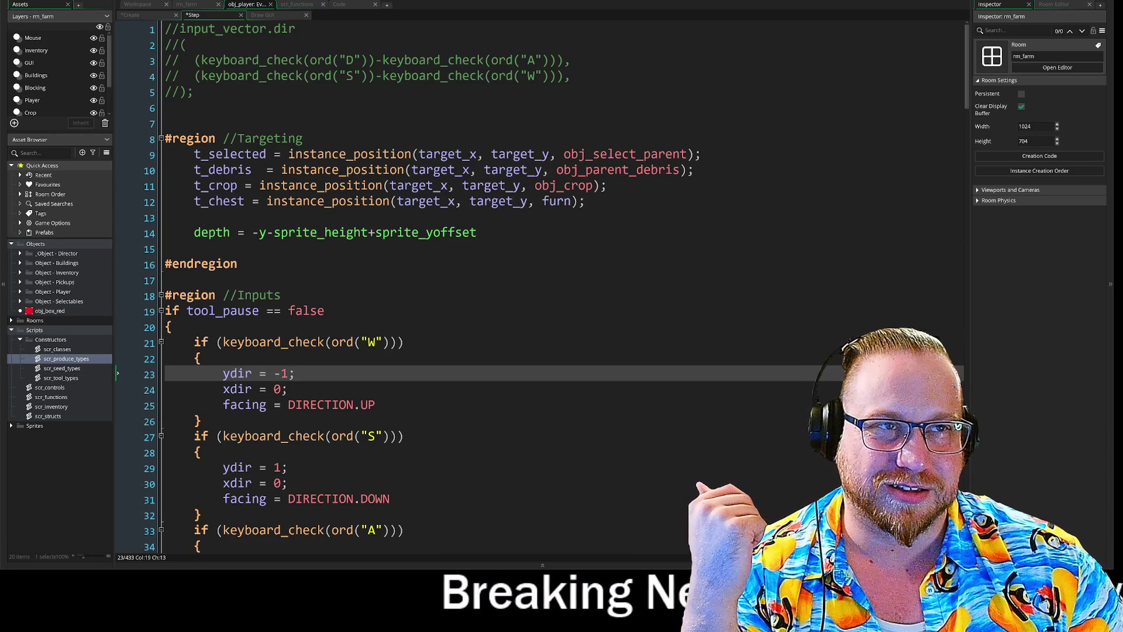
left_click(405, 342)
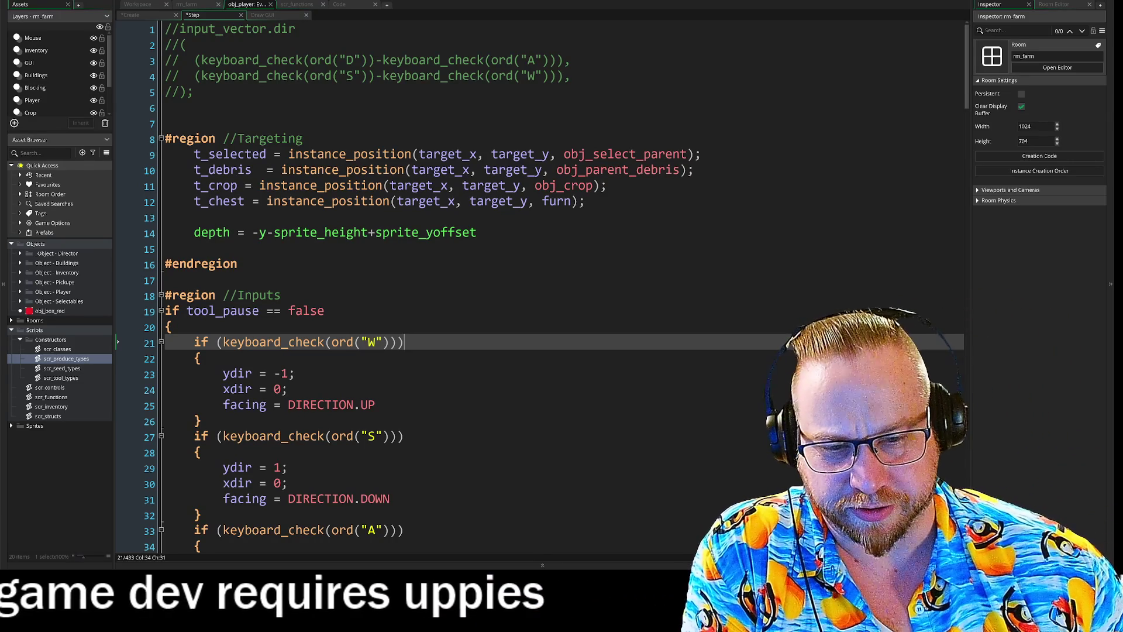
key("Up")
key("Up")
key("Up")
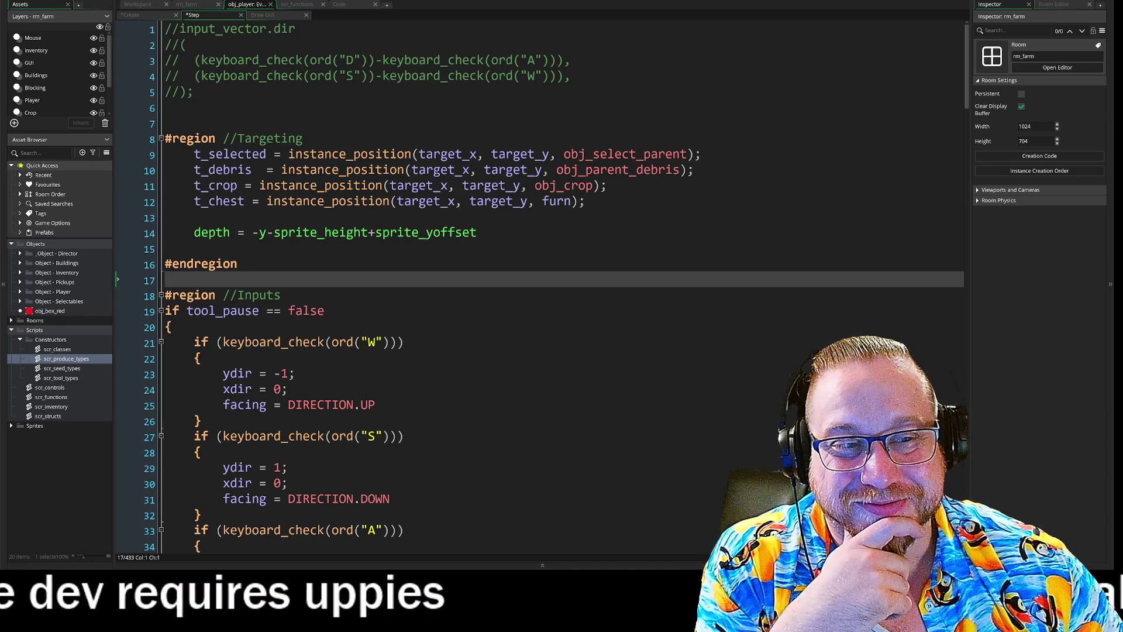
key("Up")
key("Up")
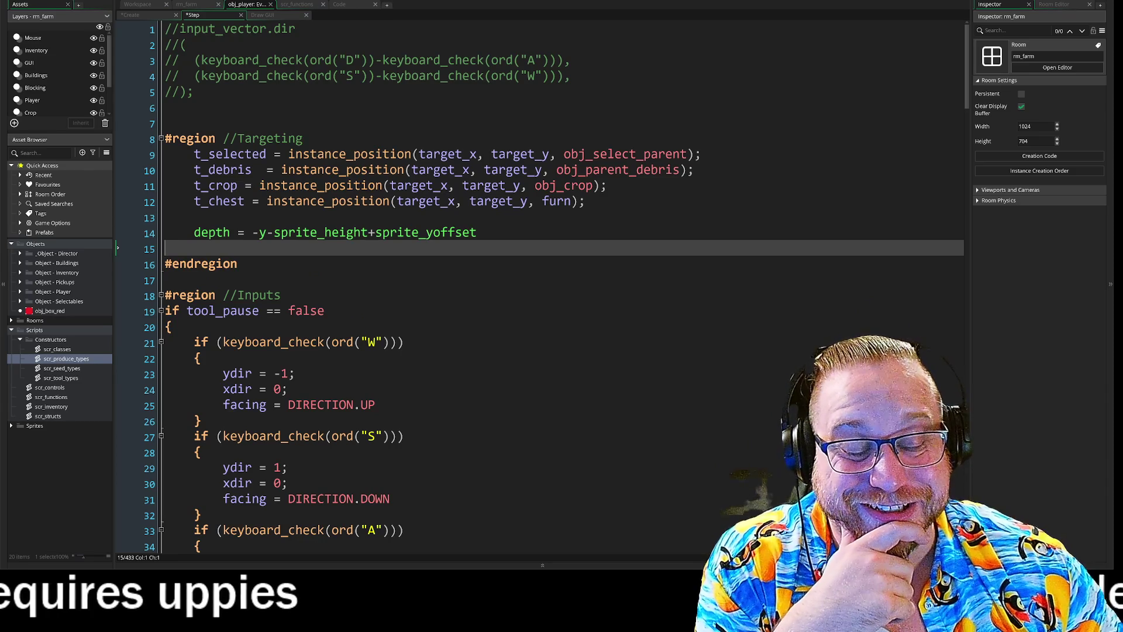
scroll(538, 287, "down", 1)
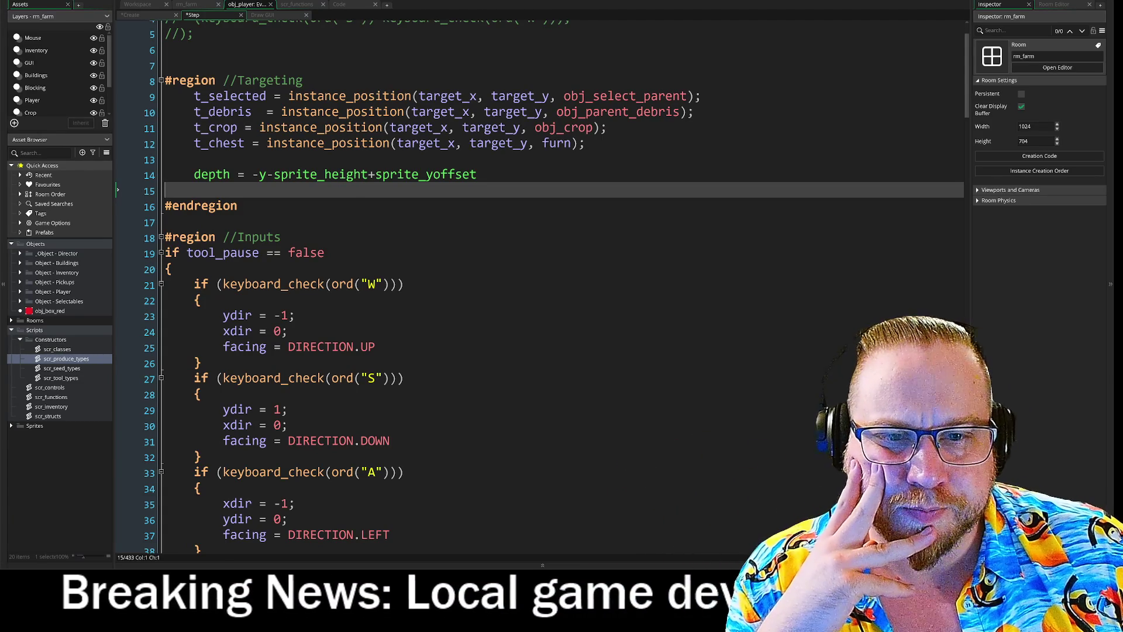
scroll(539, 276, "down", 1)
scroll(539, 276, "down", 2)
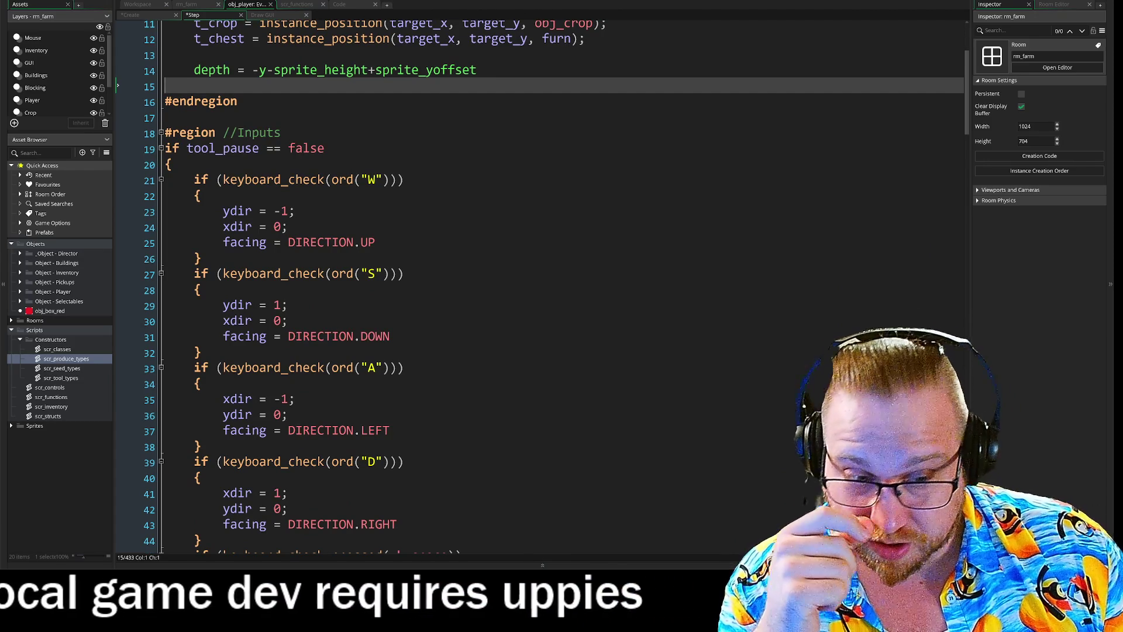
scroll(555, 277, "down", 7)
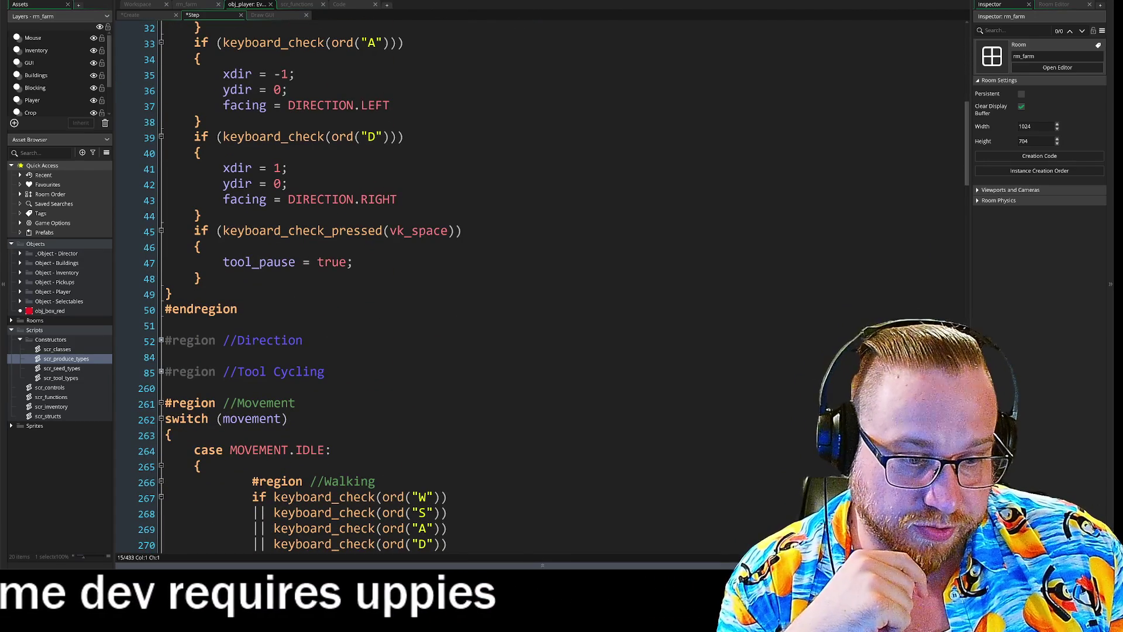
key("alt+Tab")
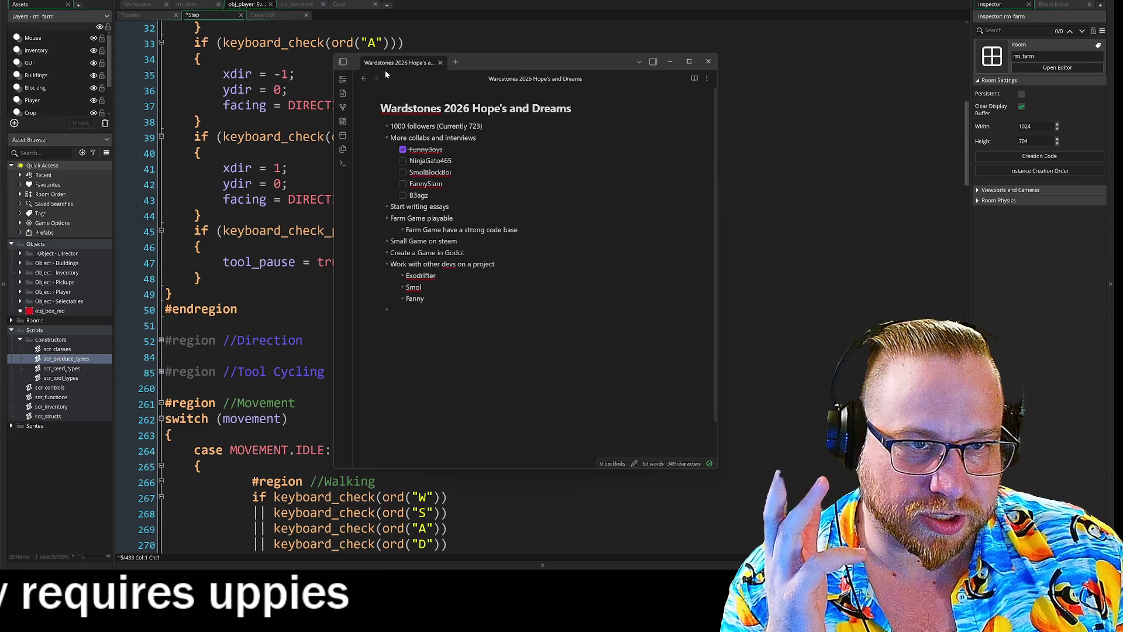
- Switch Obsidian to the Farm Game vault's _Timeline task list
left_click(343, 62)
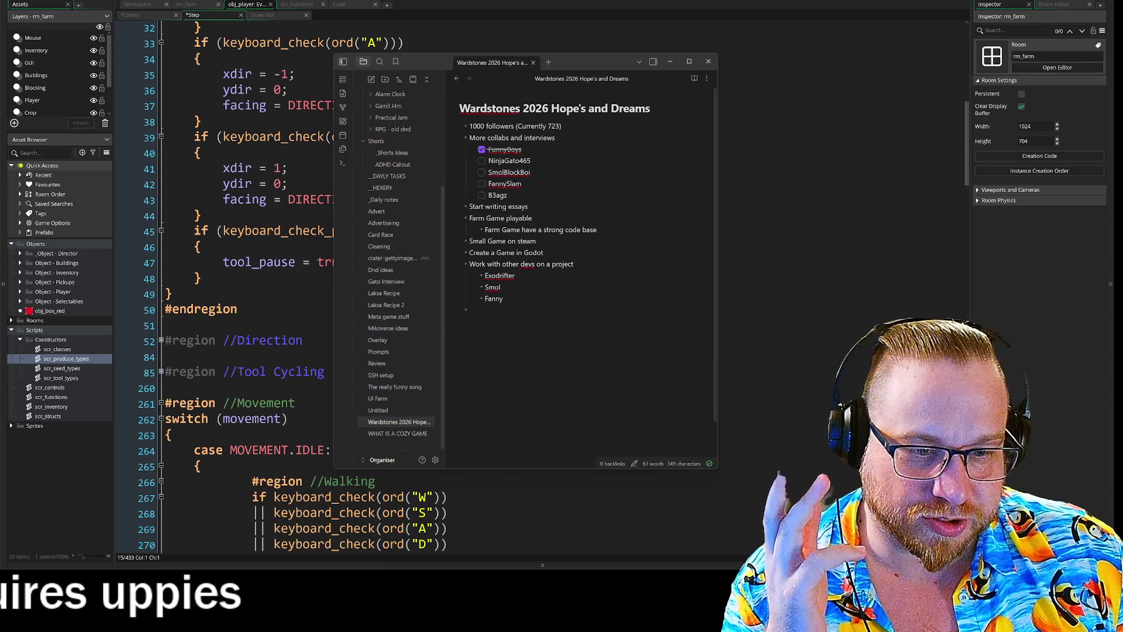
left_click(383, 459)
left_click(412, 416)
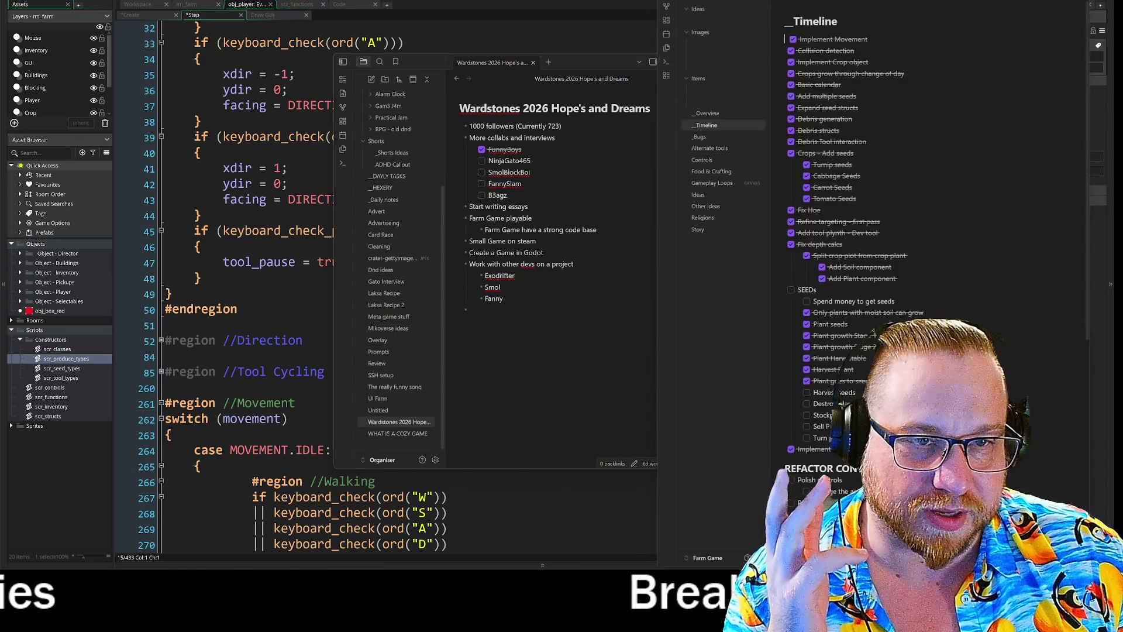
key("alt+Tab")
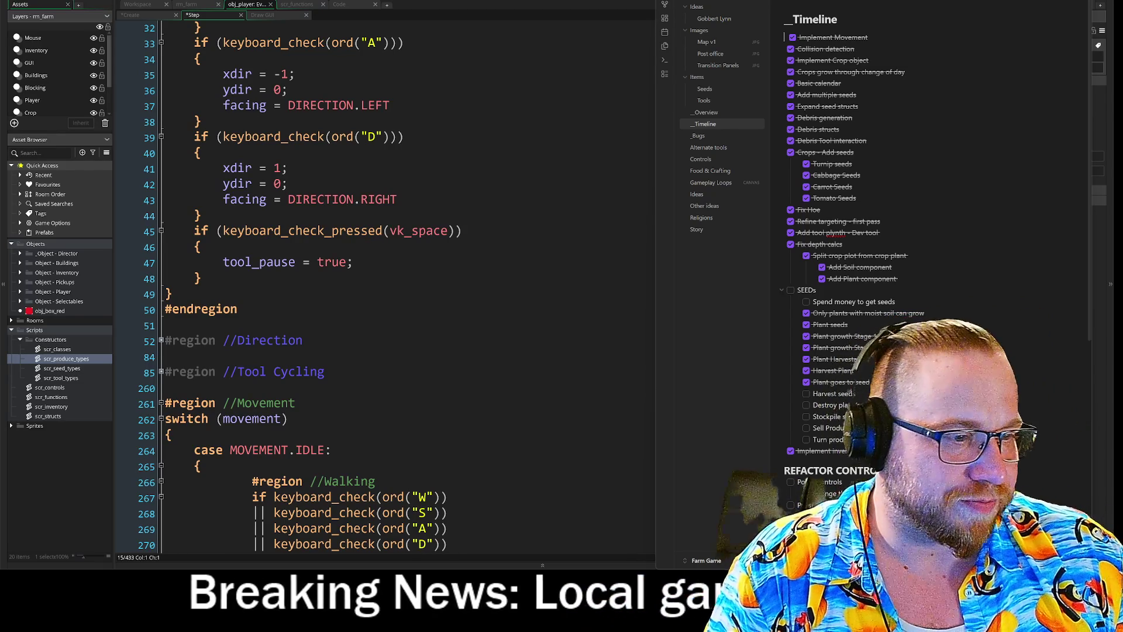
- Untick 'Only plants with moist soil can grow', keep 'Plant seeds' checked, and run the game
scroll(854, 234, "down", 3)
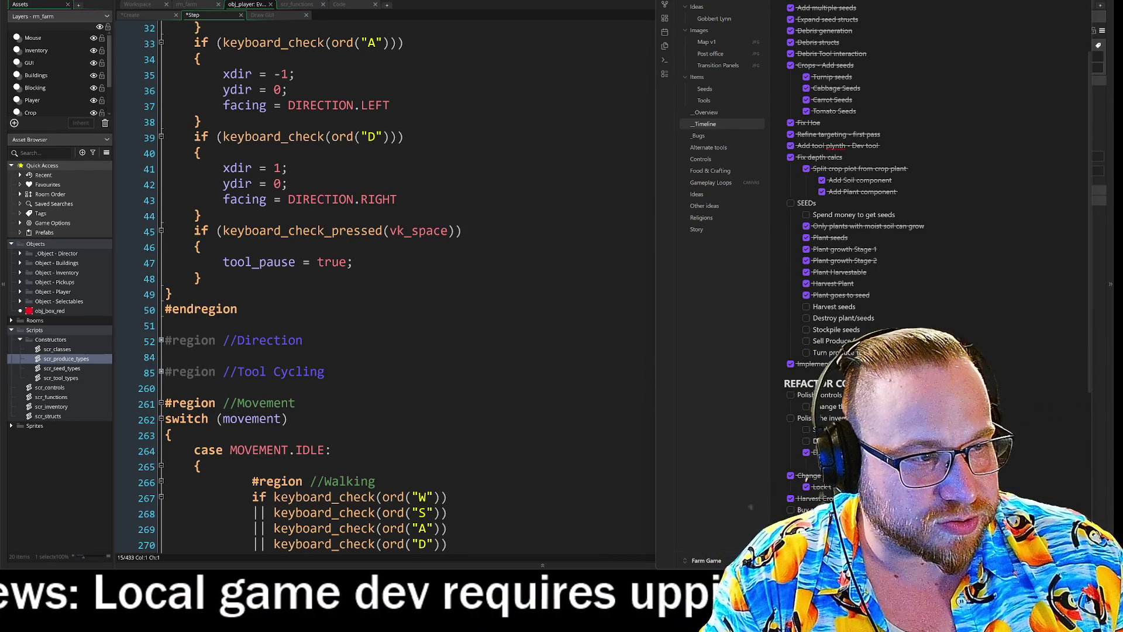
left_click(807, 227)
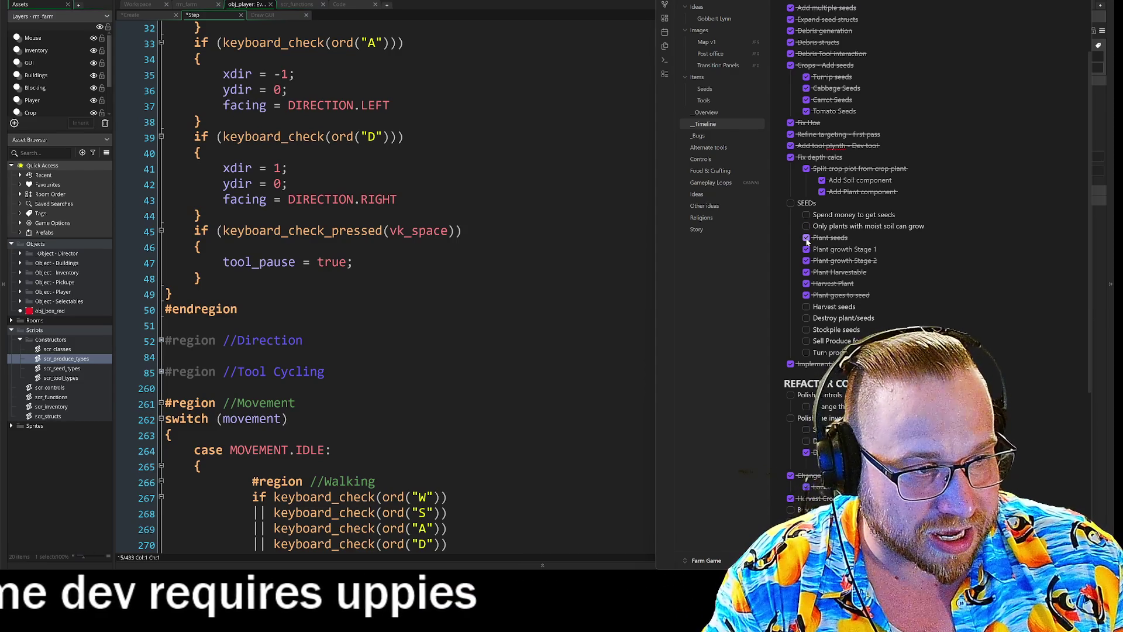
left_click(807, 238)
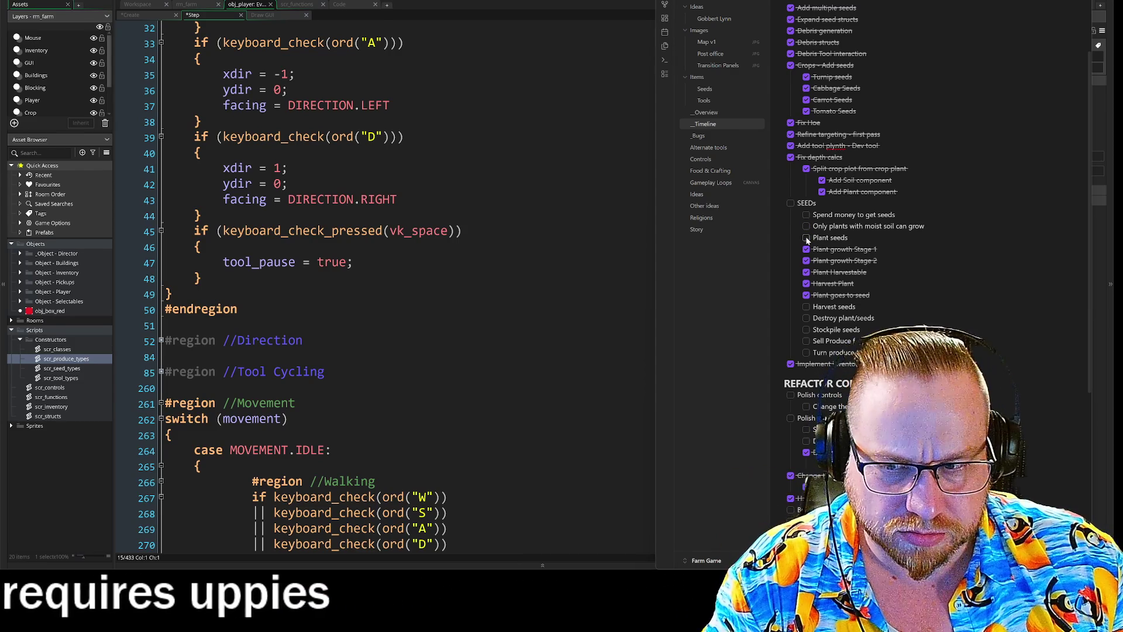
left_click(806, 238)
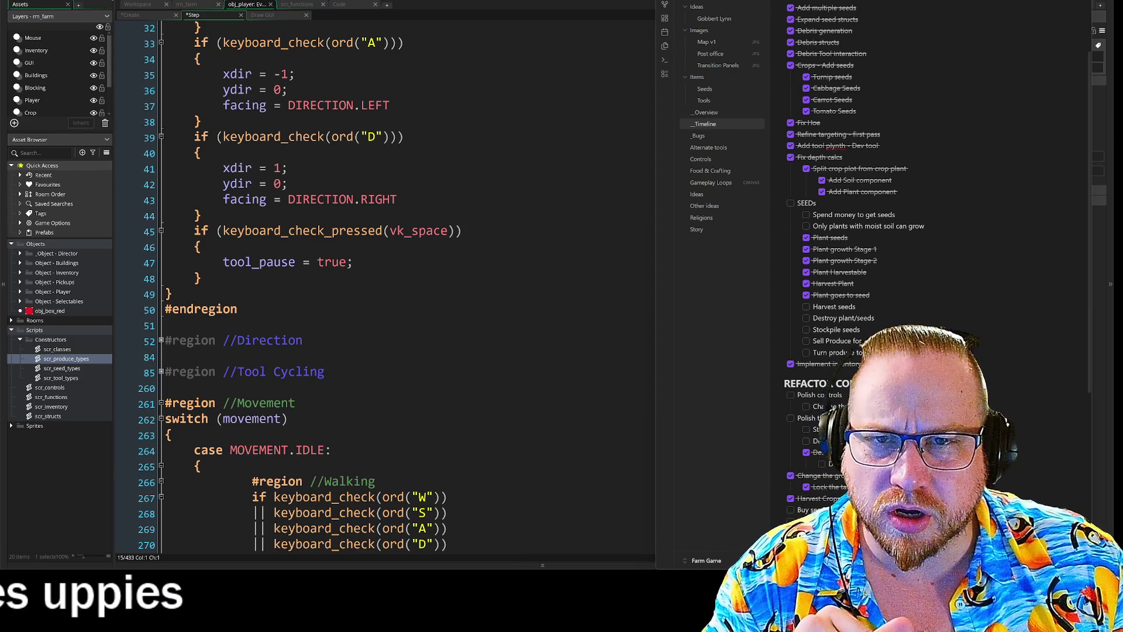
key("alt+Tab")
key("F5")
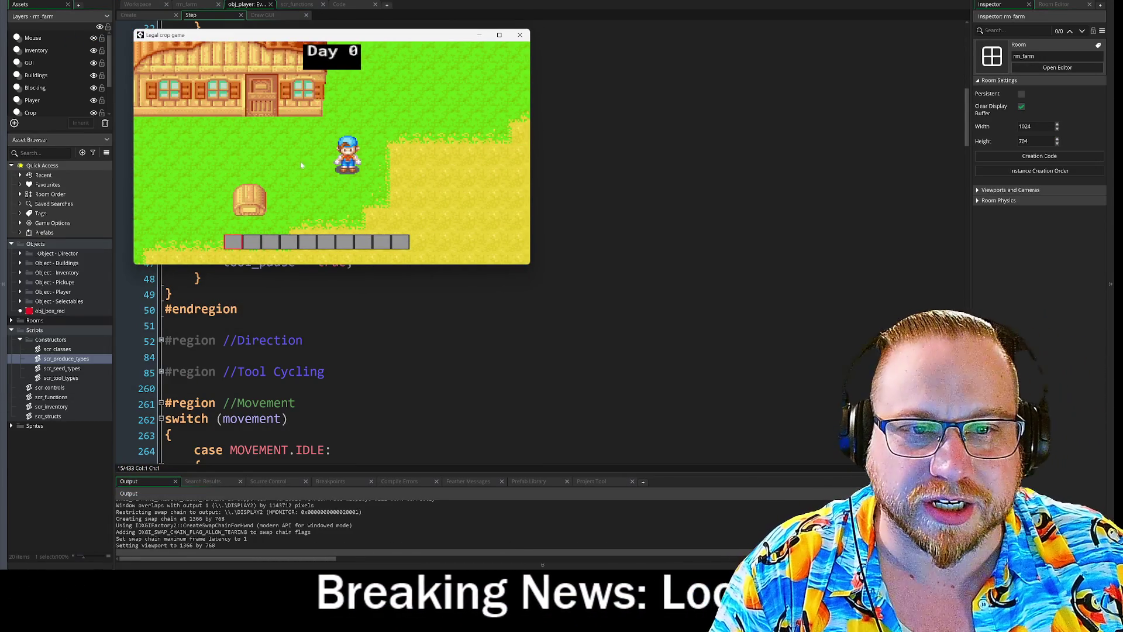
- Arrange the inventory hotbar, placing the green seeds in the third slot
key("i")
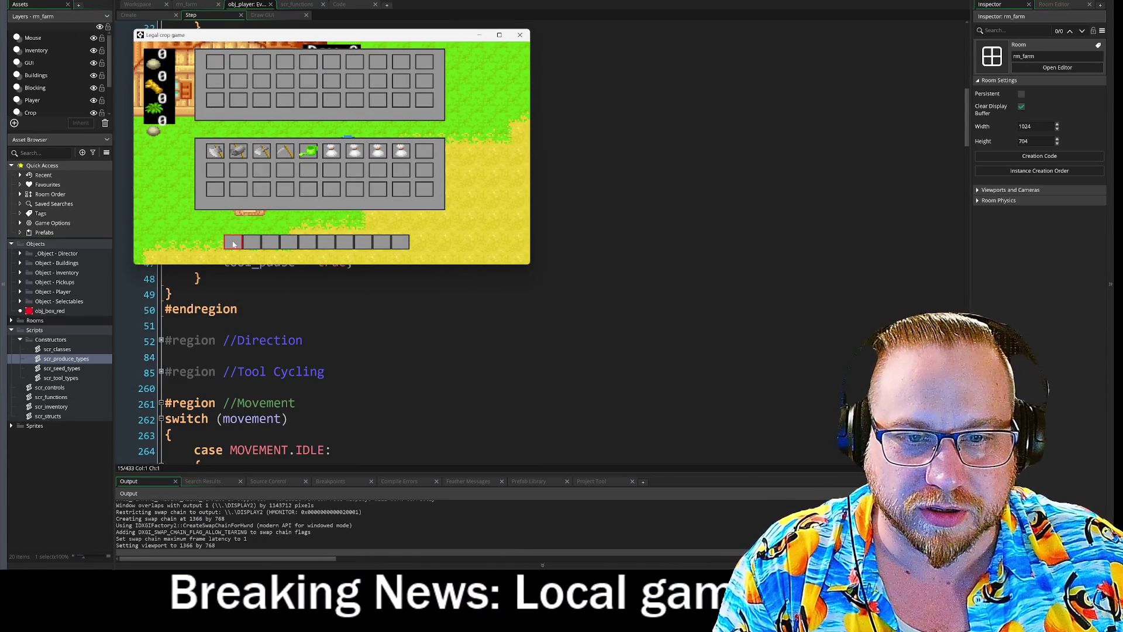
left_click_drag(333, 153, 264, 248)
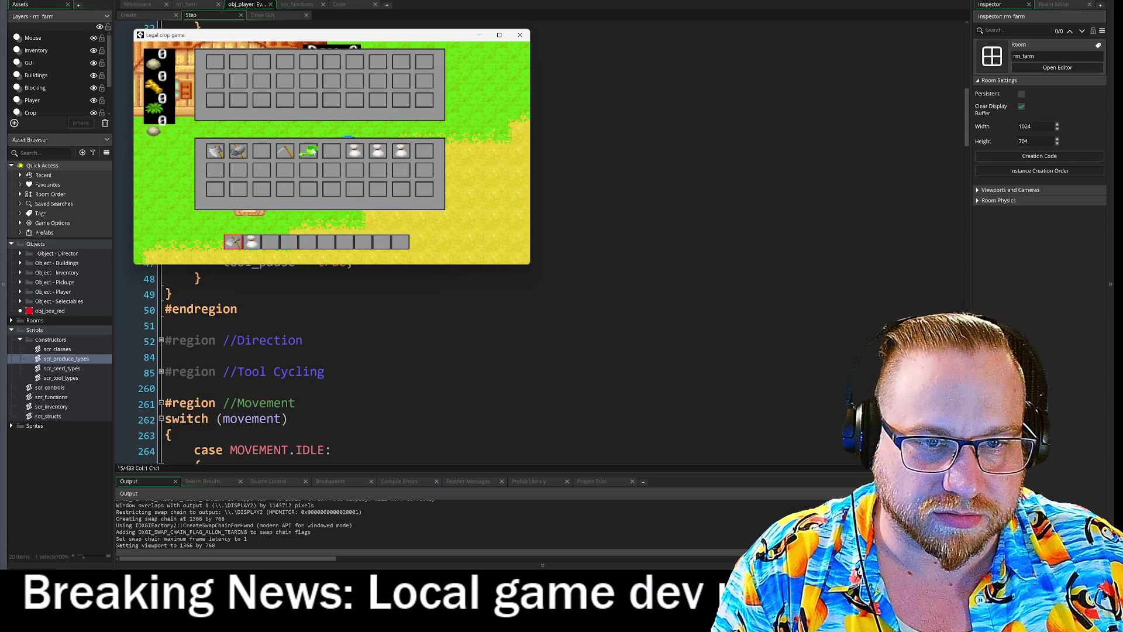
left_click(271, 243)
key("i")
- Till the ground tile beside the farmer with the hoe and walk toward it
key("3")
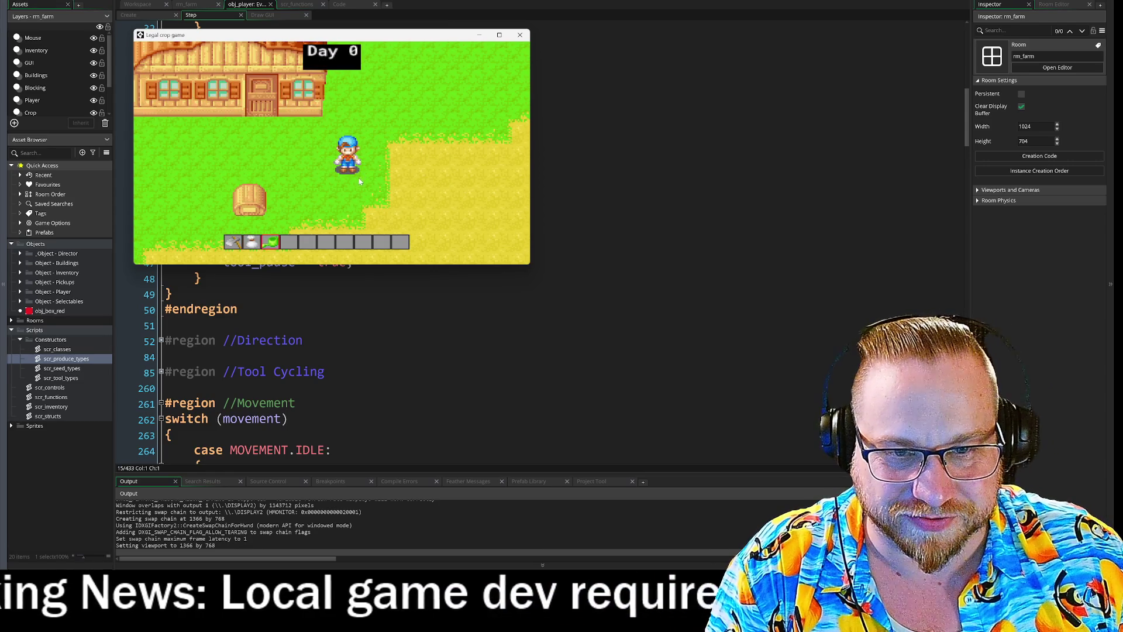
key("d")
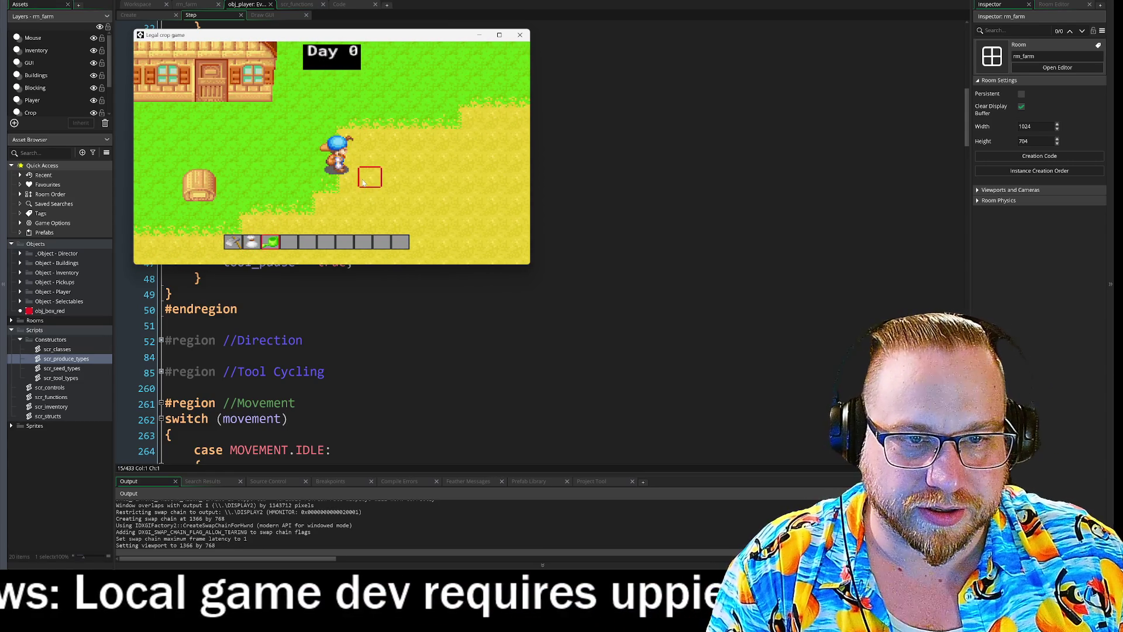
scroll(362, 182, "up", 2)
key("a")
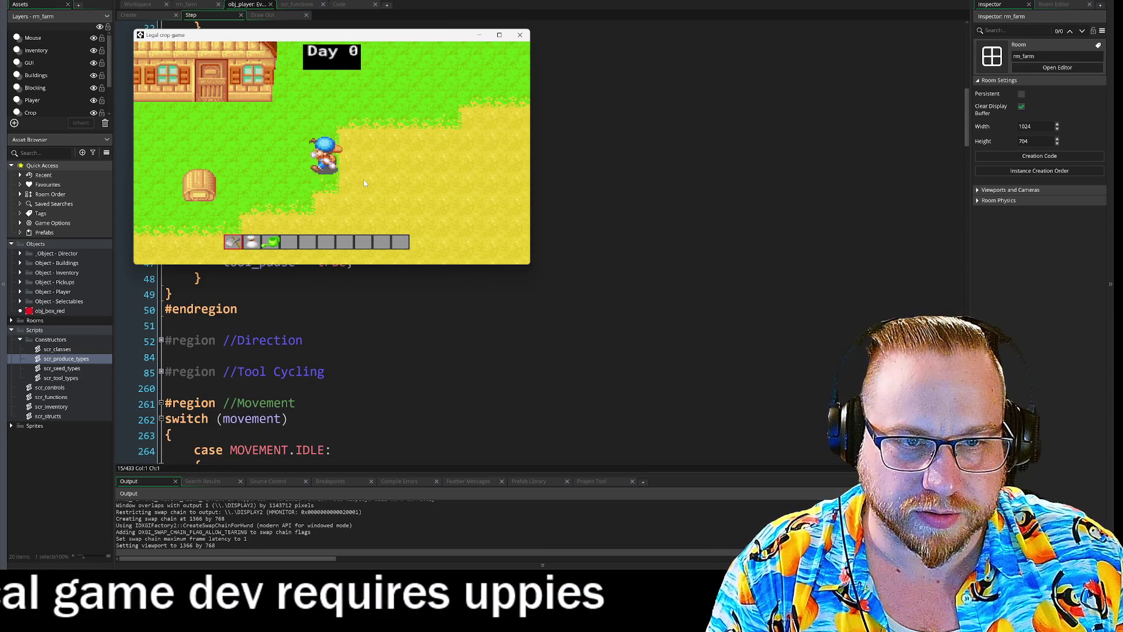
left_click(363, 183)
scroll(364, 182, "down", 2)
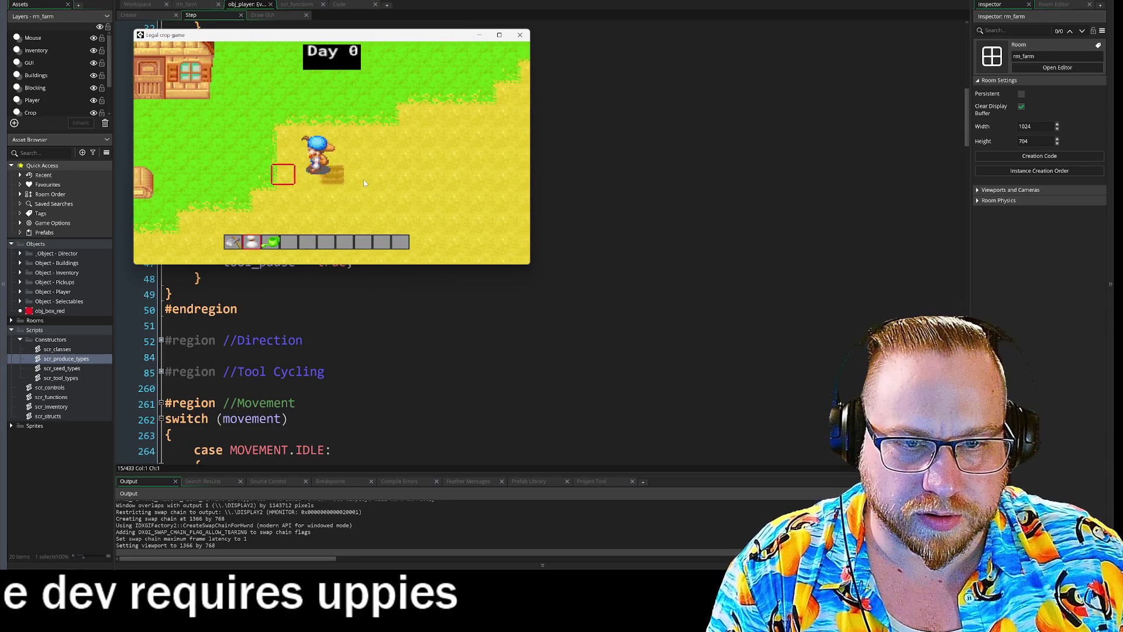
key("d")
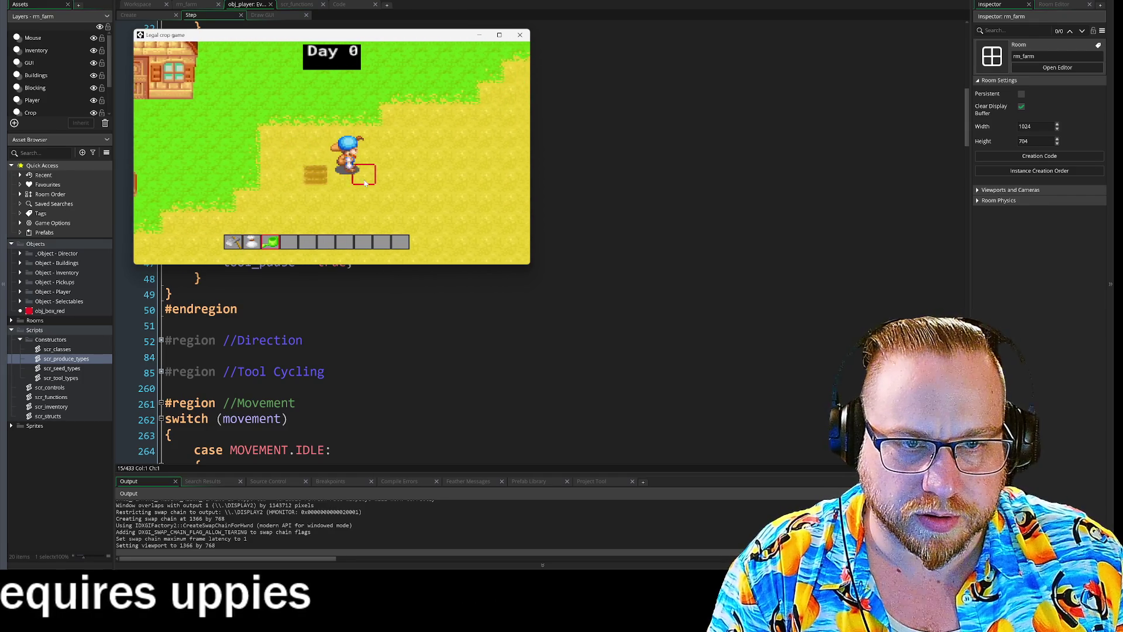
key("a")
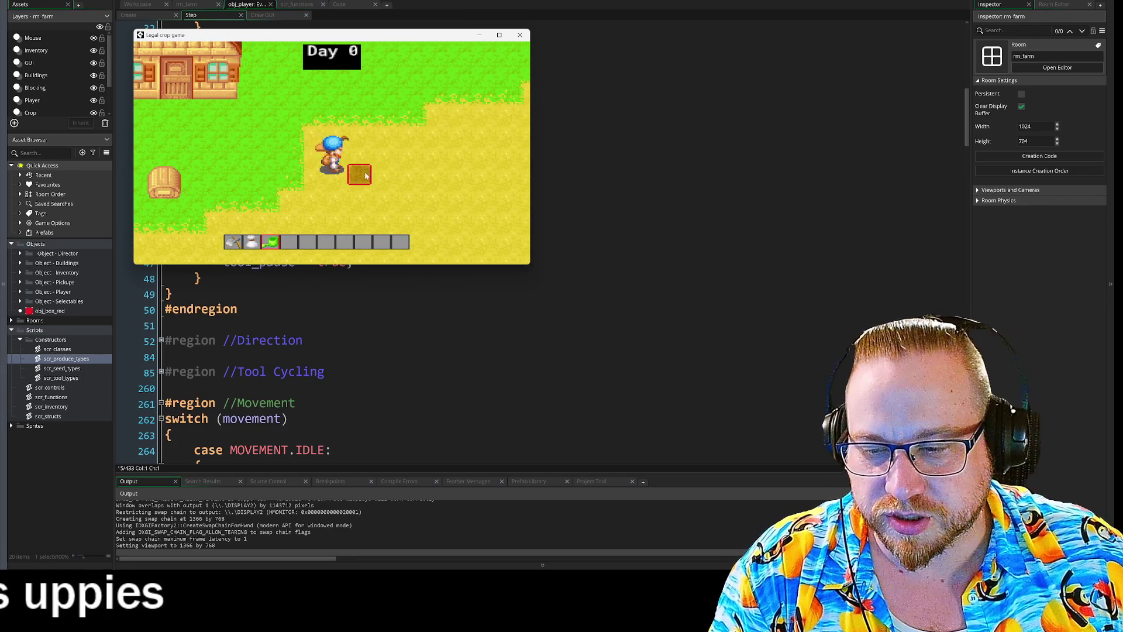
key("d")
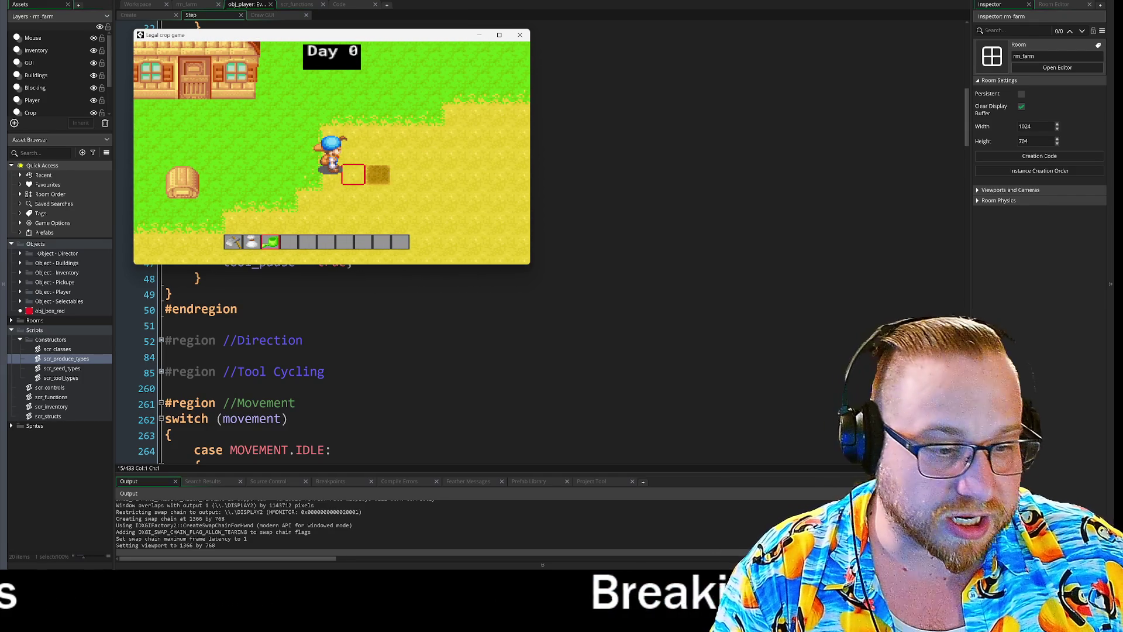
key("alt+Tab")
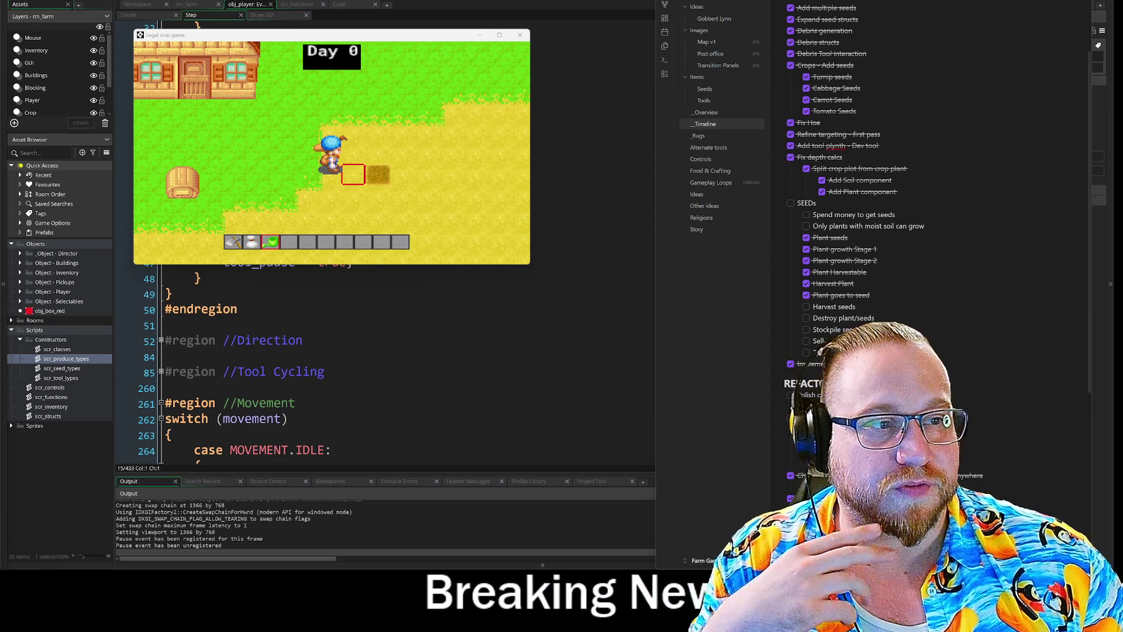
left_click(699, 560)
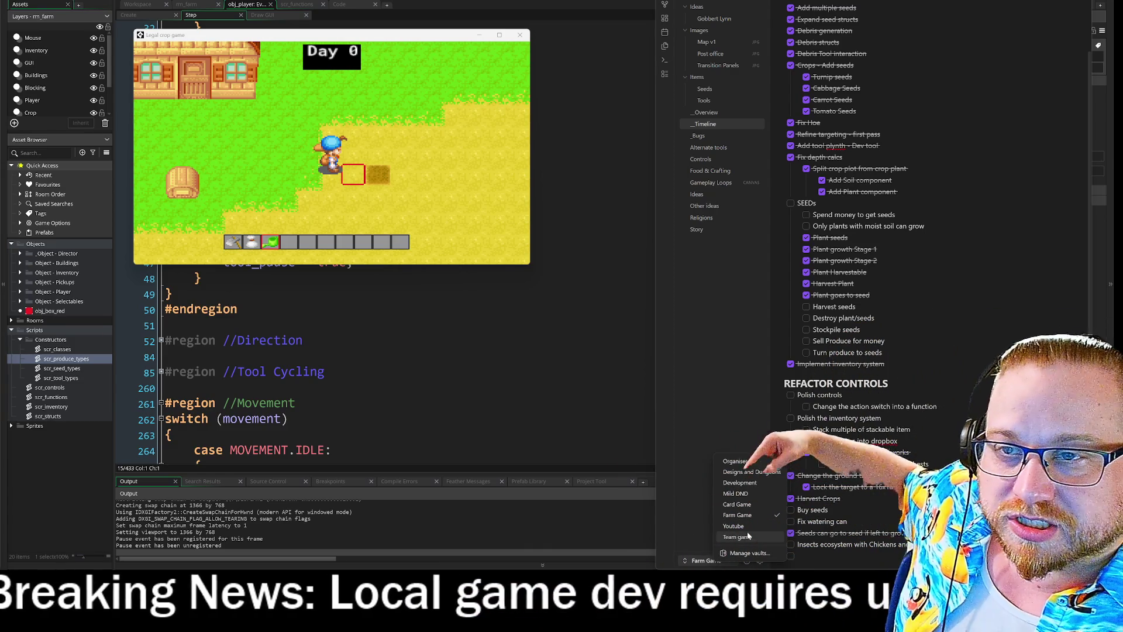
left_click(716, 334)
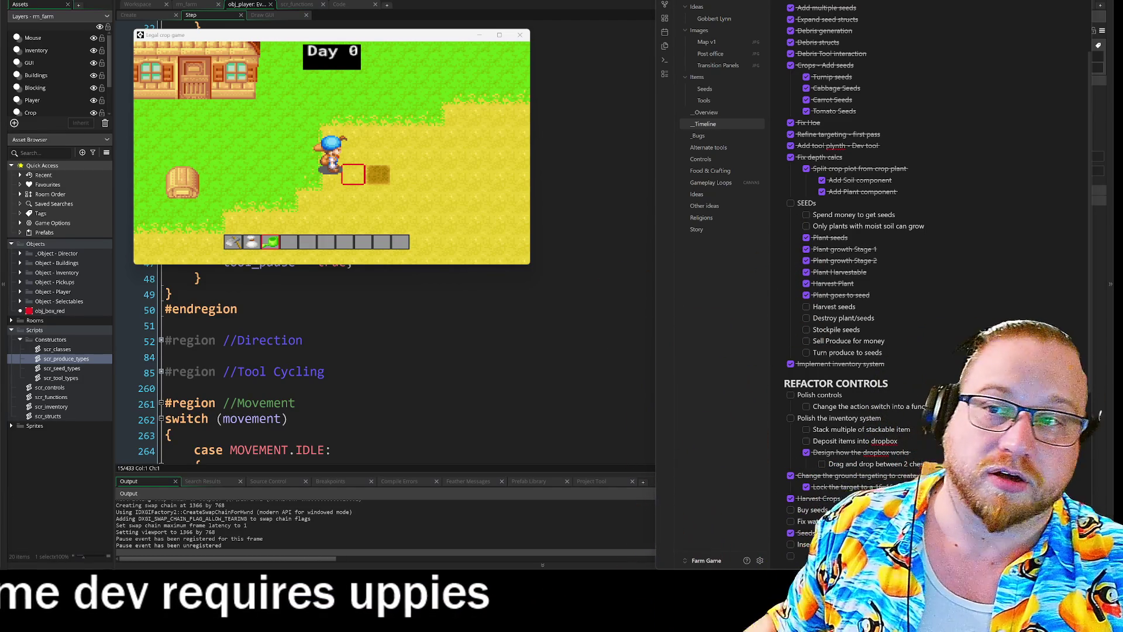
- Scroll to the top of the _Timeline note to show its heading and first tasks
scroll(877, 281, "up", 3)
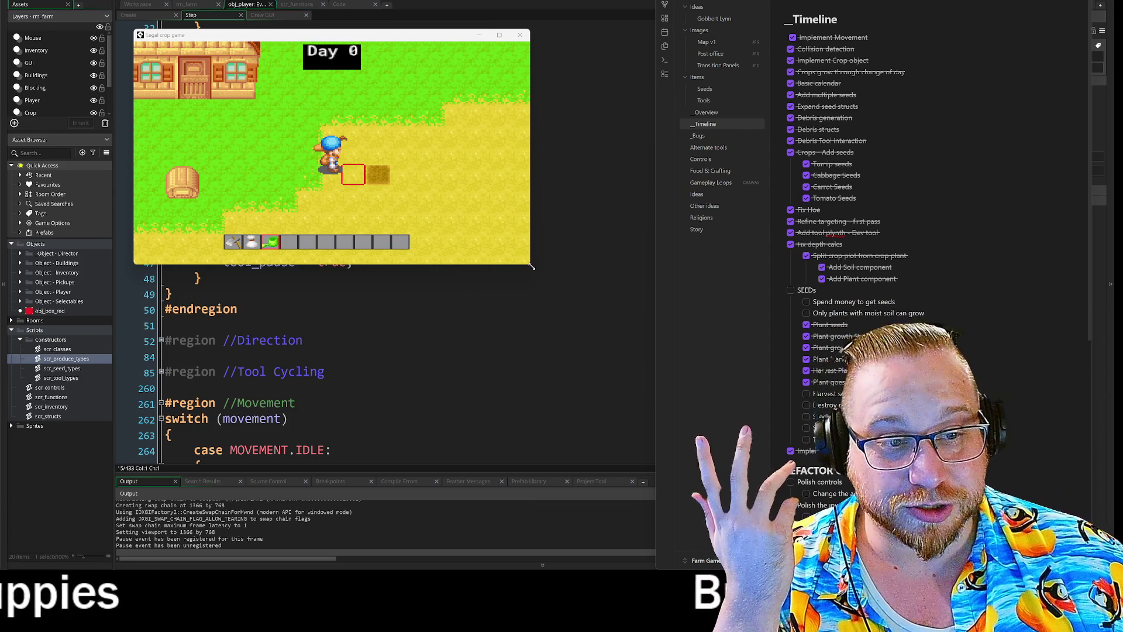
- Enlarge the game window with F11, equip the white bag from hotbar slot 2, and walk right
key("F11")
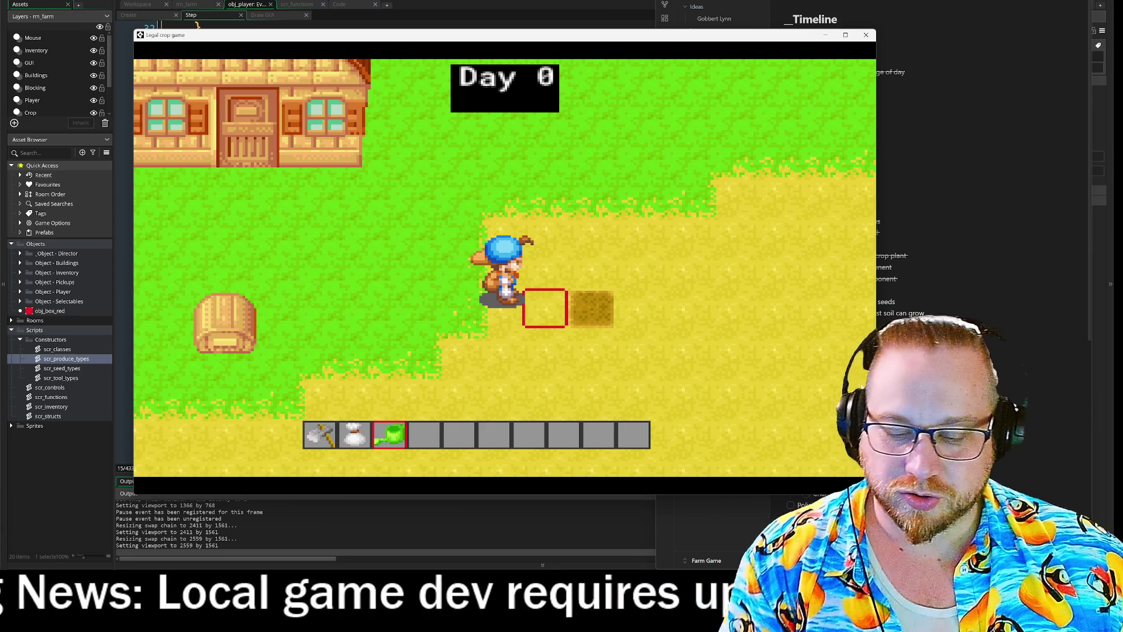
key("2")
key("d")
- Walk the farmer left and right to face the tilled tile, then close the game
key("d")
key("a")
key("d")
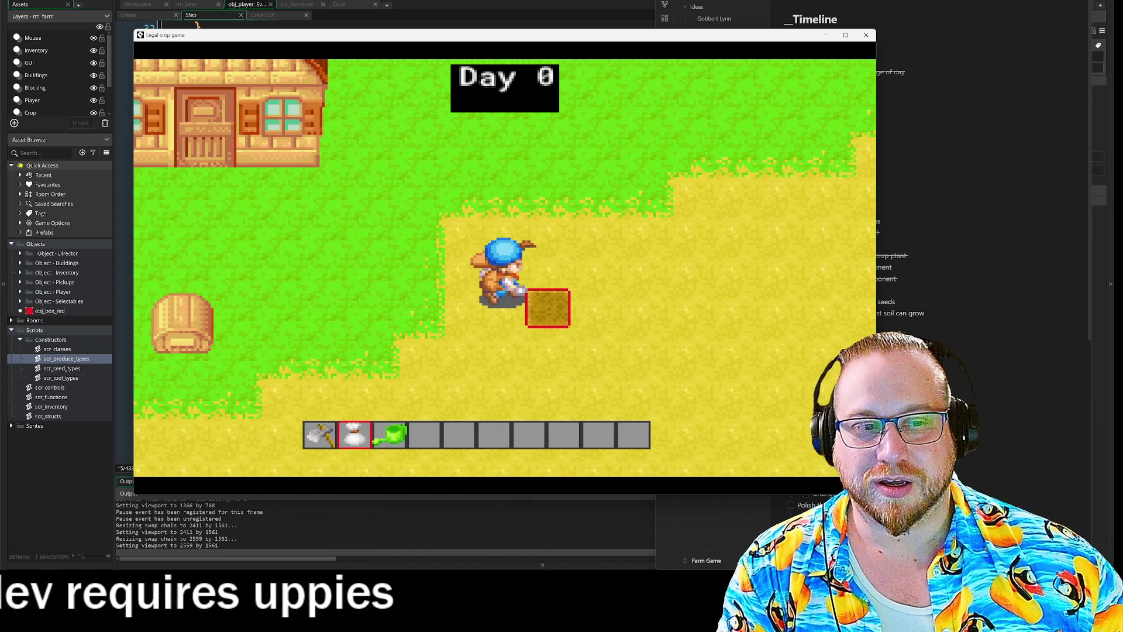
key("a")
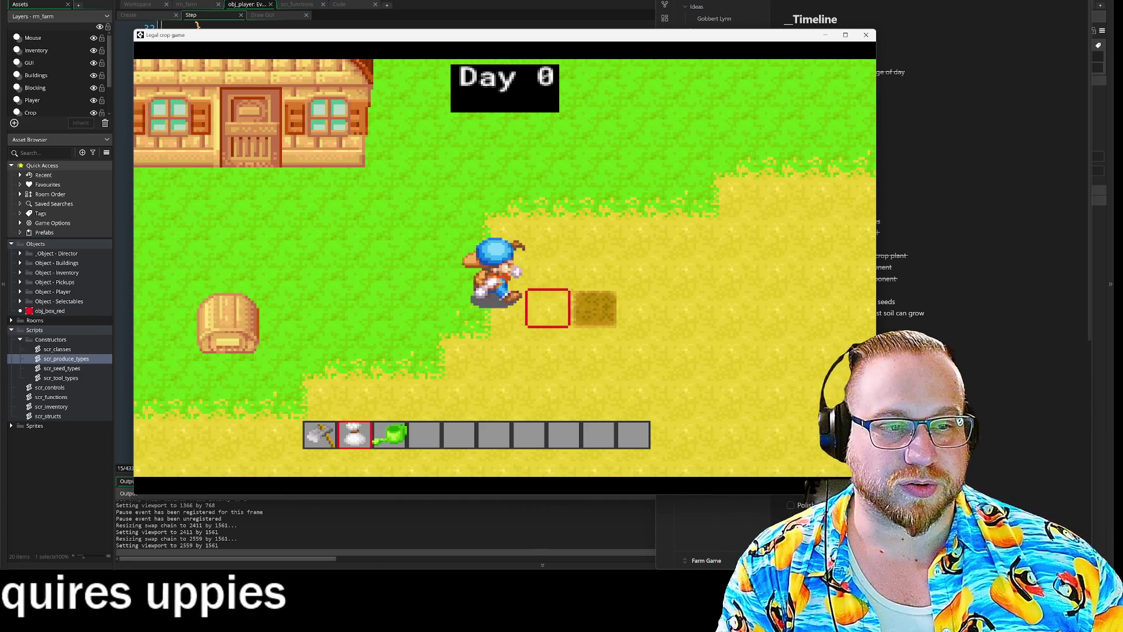
key("d")
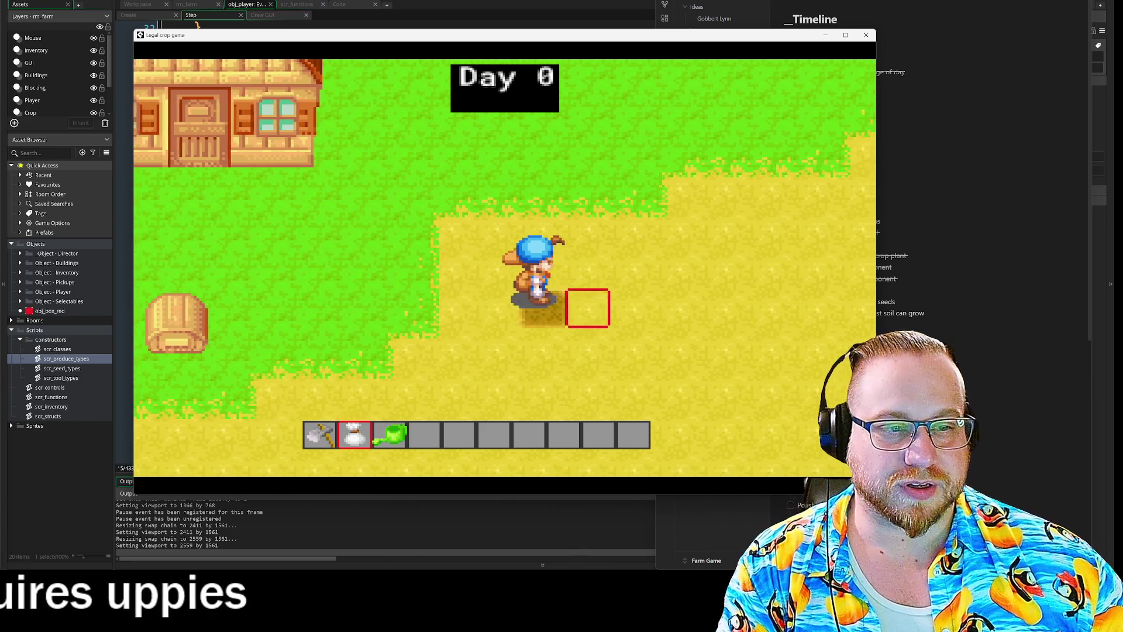
key("a")
key("d")
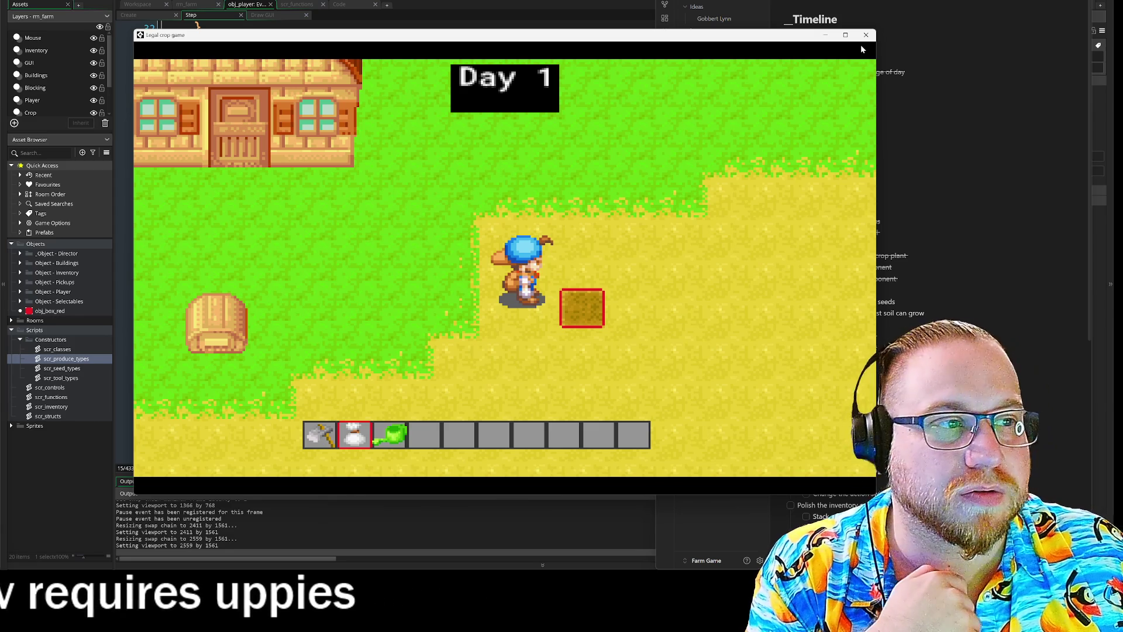
left_click(866, 35)
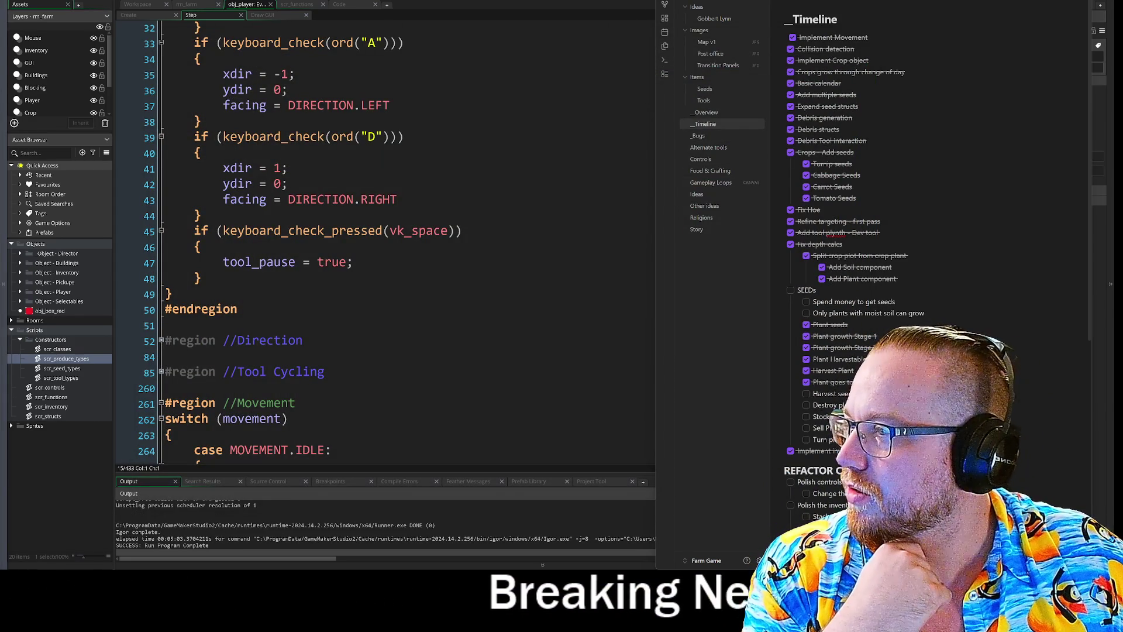
- Shift the Obsidian notes window right to widen the obj_player Step event code view
left_click_drag(885, 2, 903, 1)
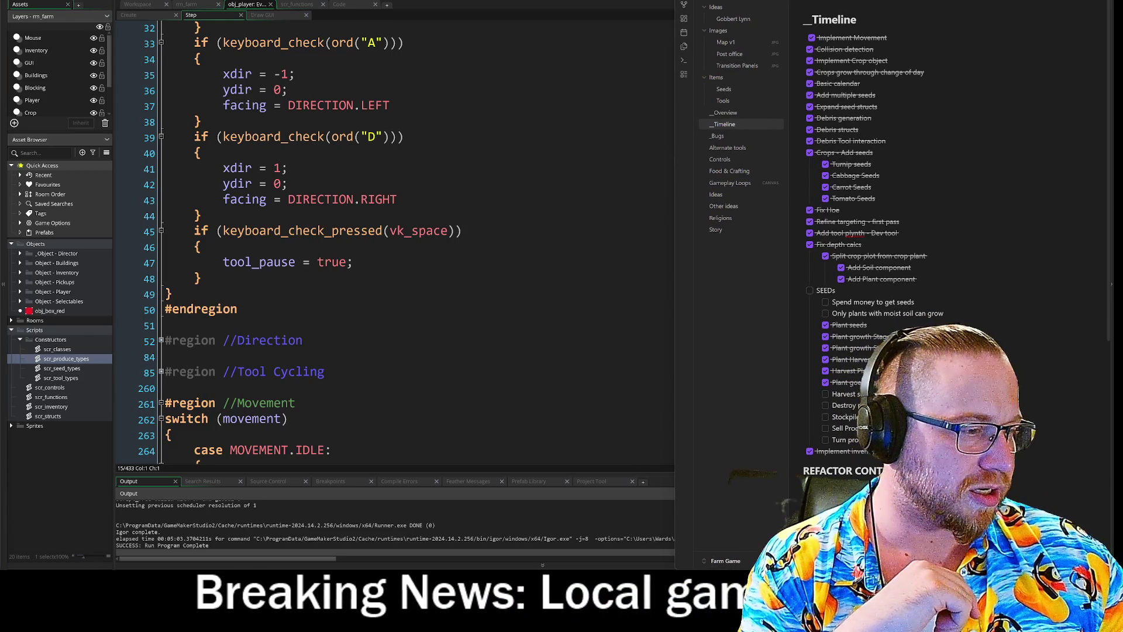
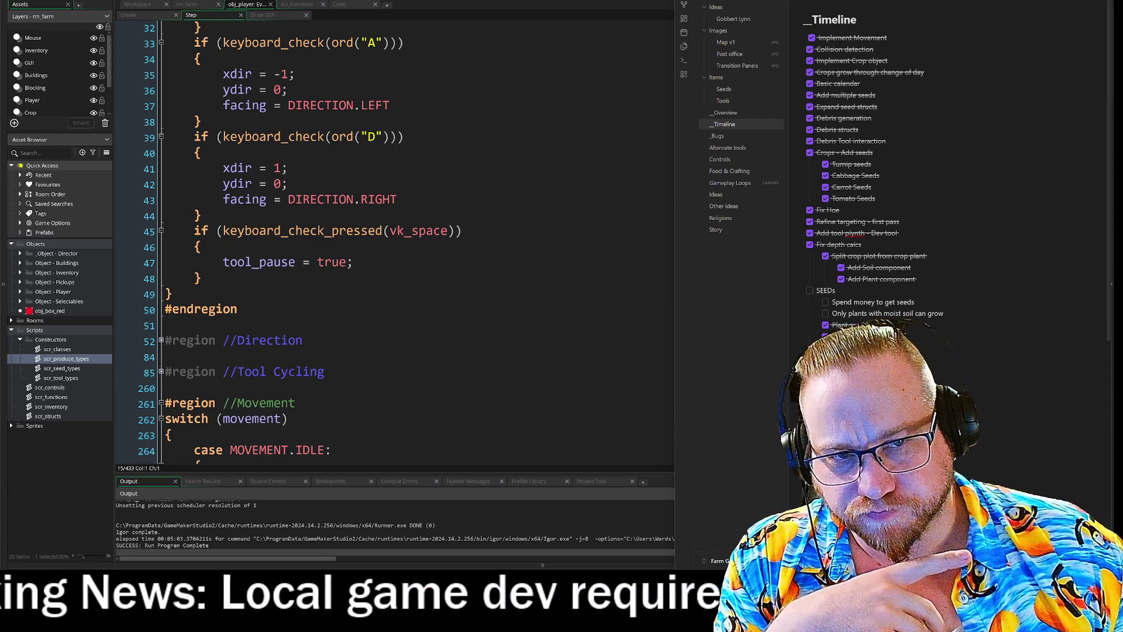
- Add and remove a semicolon after line 37's facing = DIRECTION.LEFT, then open the Tools menu
left_click(390, 105)
type(";")
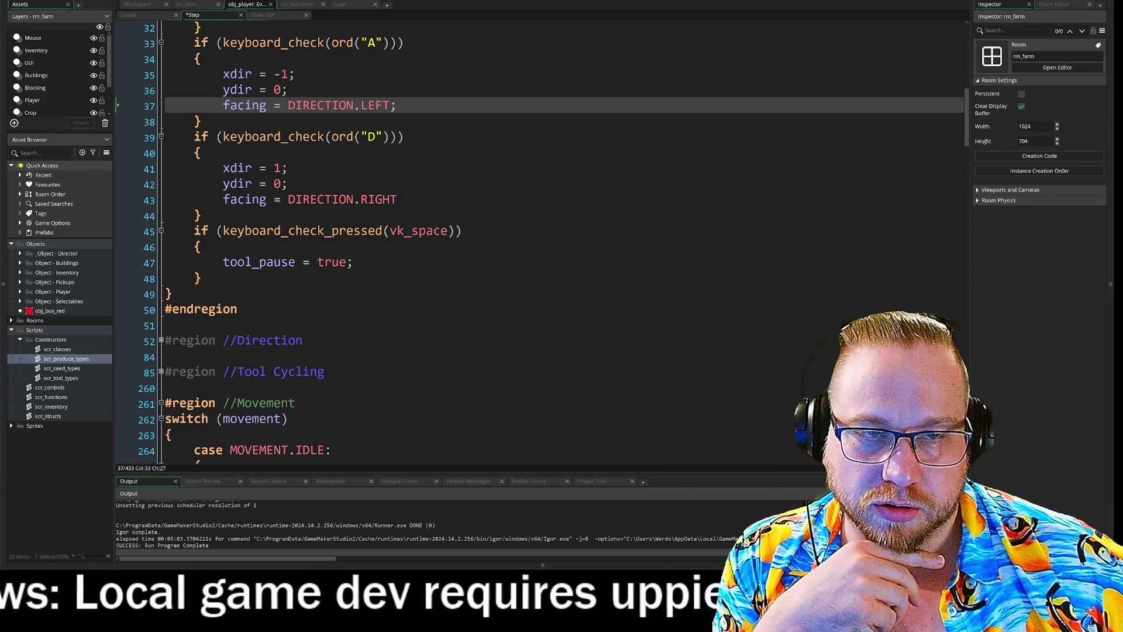
key("BackSpace")
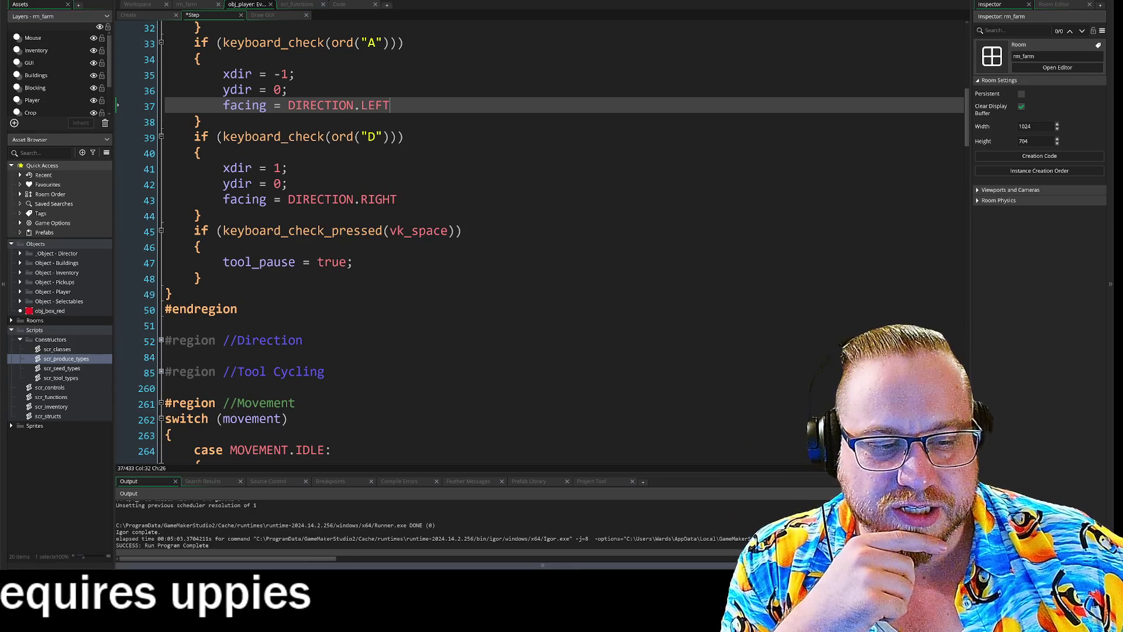
left_click(111, 1)
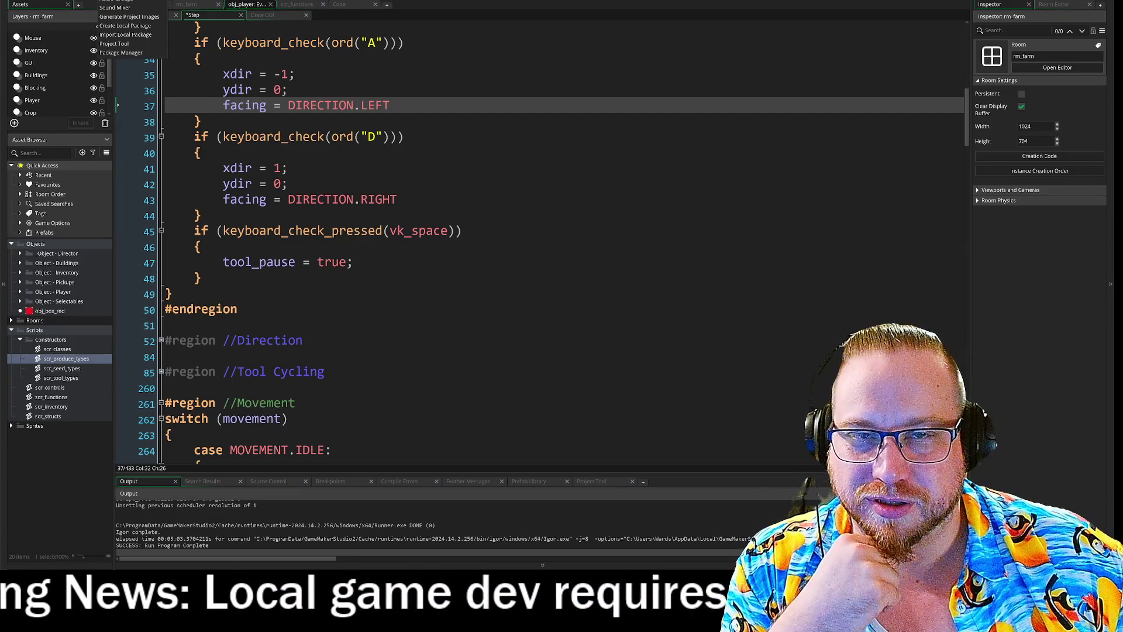
mouse_move(196, 1)
key("Escape")
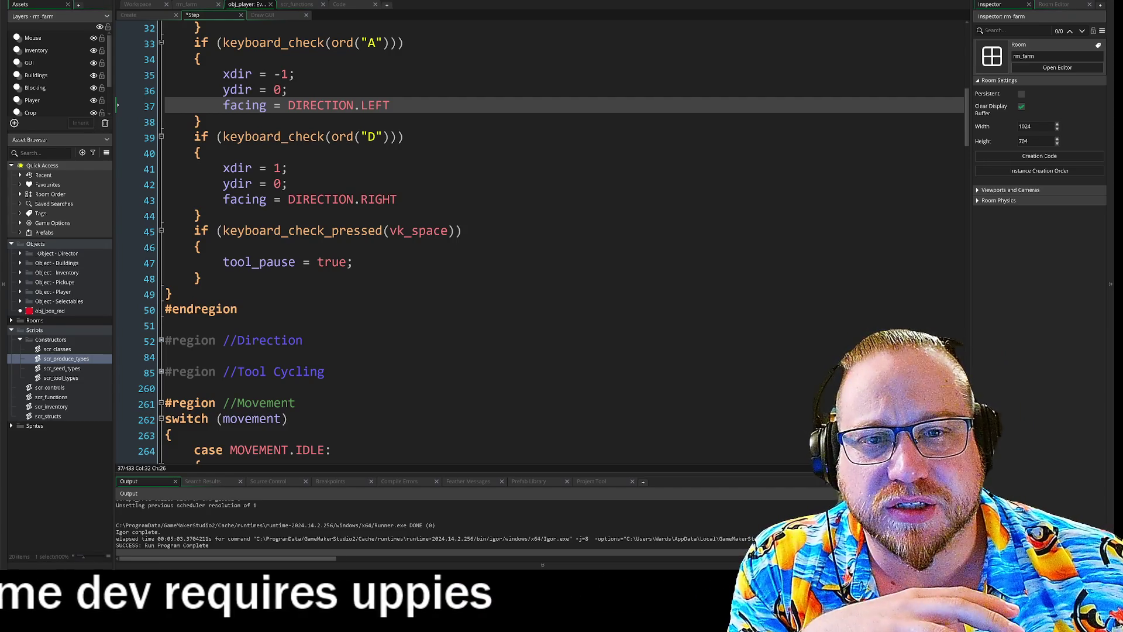
- Place the cursor after line 38's brace and scroll up to the W and S checks near line 16
left_click(200, 121)
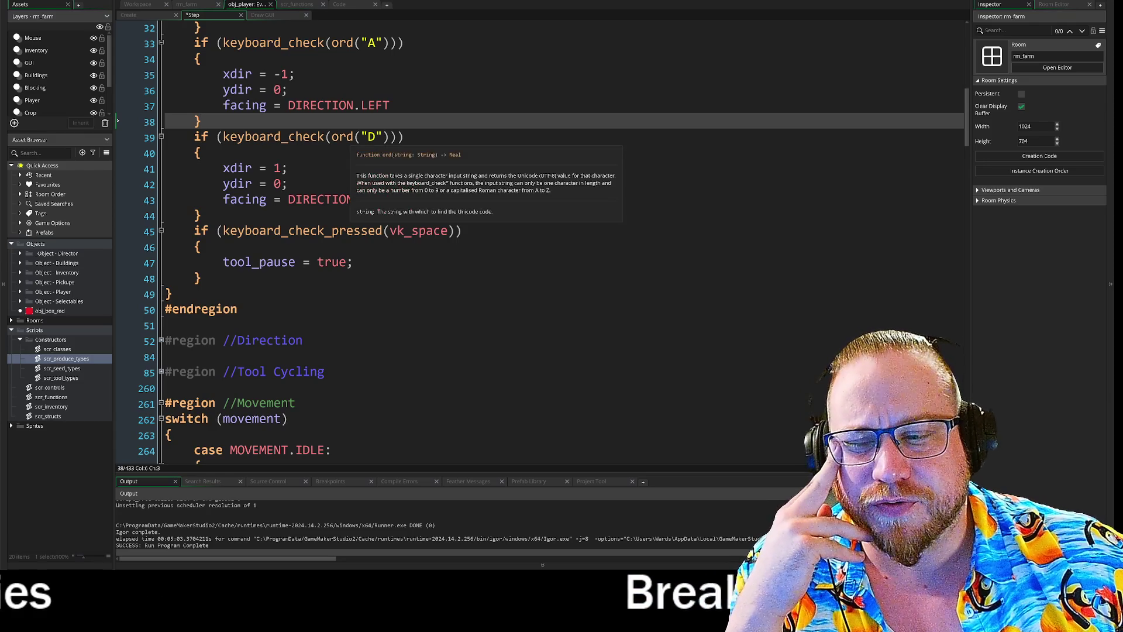
scroll(538, 242, "up", 5)
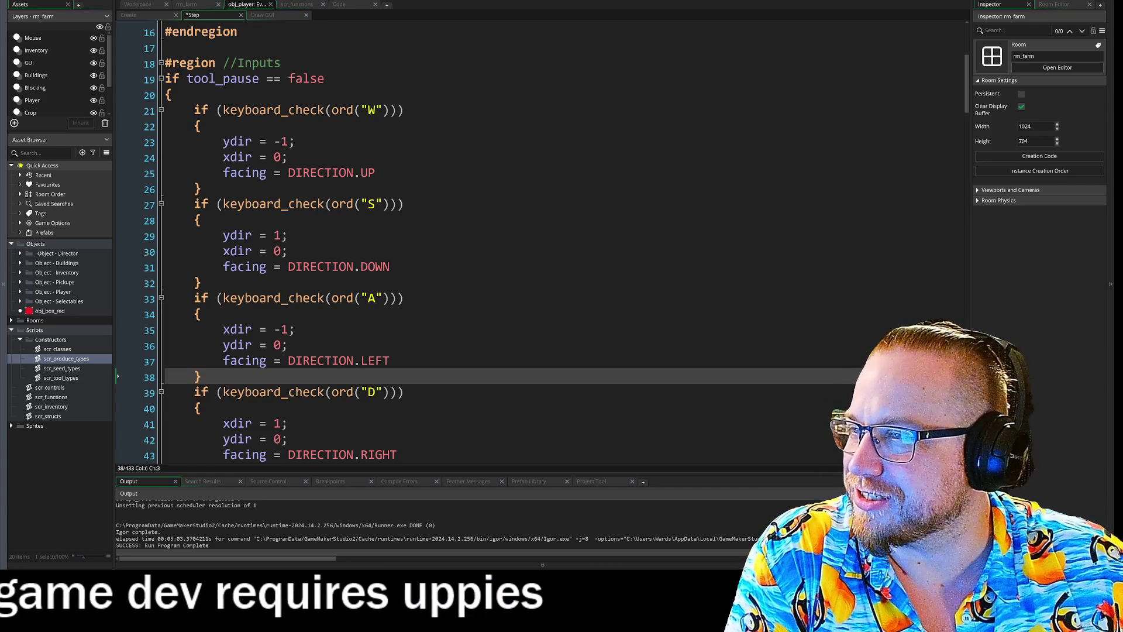
- Move the Chrome Godot showcase window over the editor, enlarge it, and show the Games grid
mouse_move(0, 61)
left_mouse_down()
mouse_move(69, 61)
mouse_move(331, 8)
left_mouse_up()
mouse_move(532, 284)
left_mouse_down()
mouse_move(647, 466)
mouse_move(764, 521)
mouse_move(757, 541)
left_mouse_up()
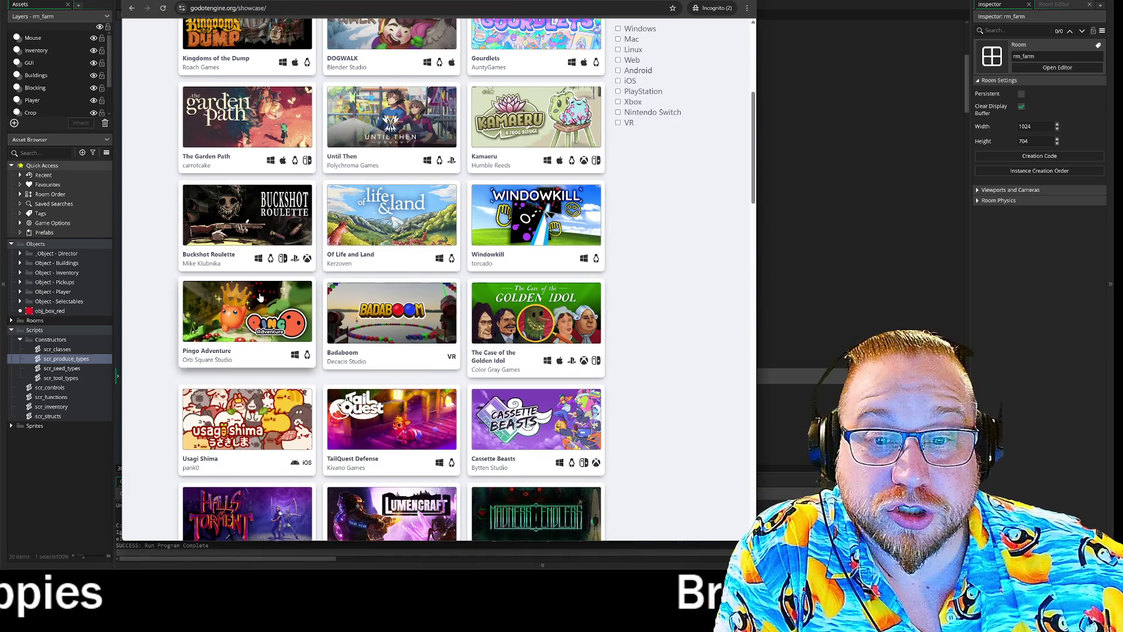
scroll(250, 250, "up", 1)
scroll(250, 251, "up", 1)
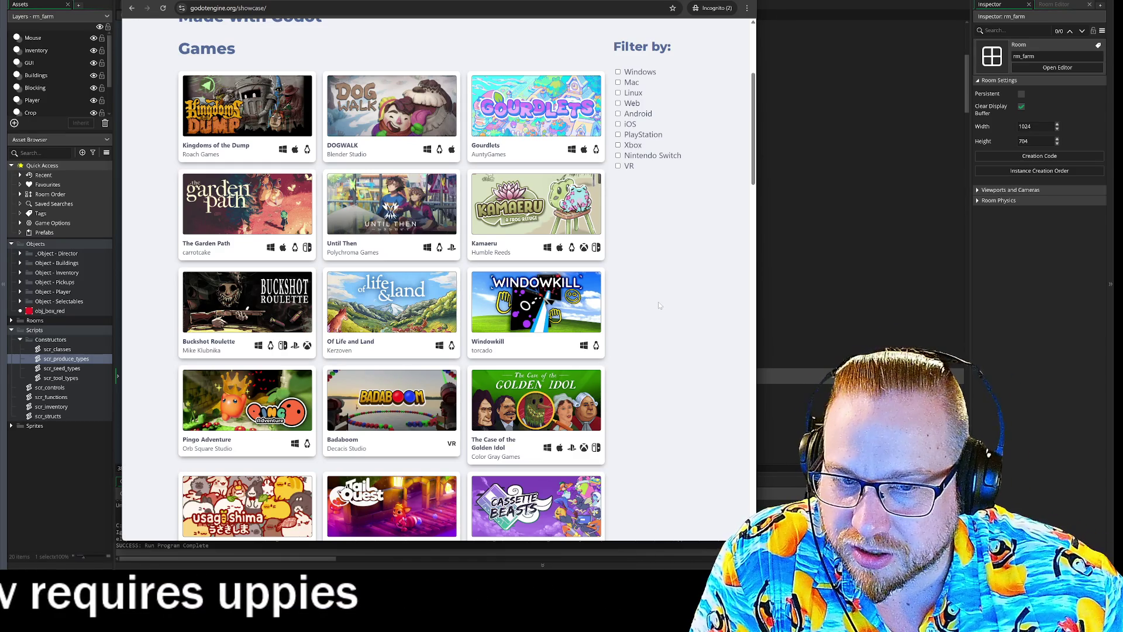
scroll(658, 304, "down", 1)
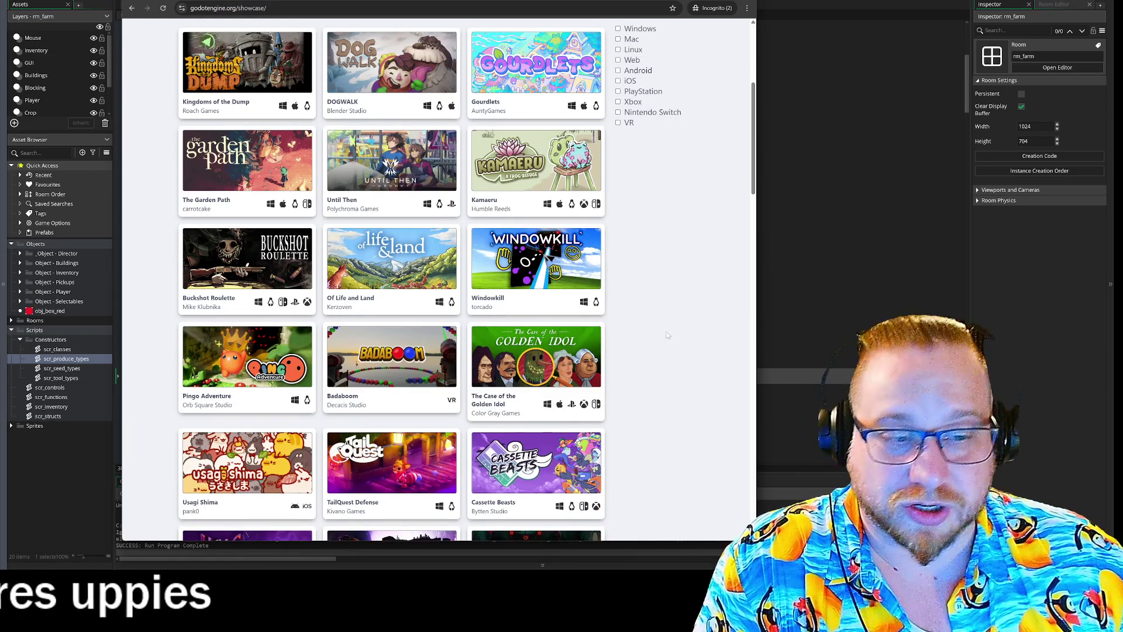
scroll(664, 311, "up", 2)
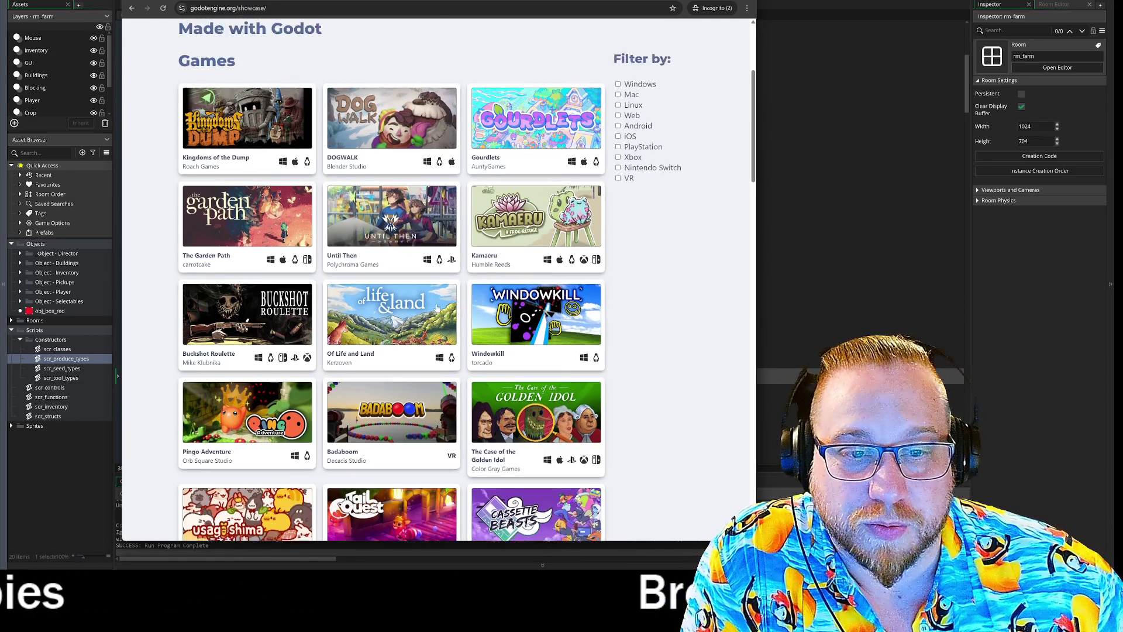
scroll(265, 354, "up", 3)
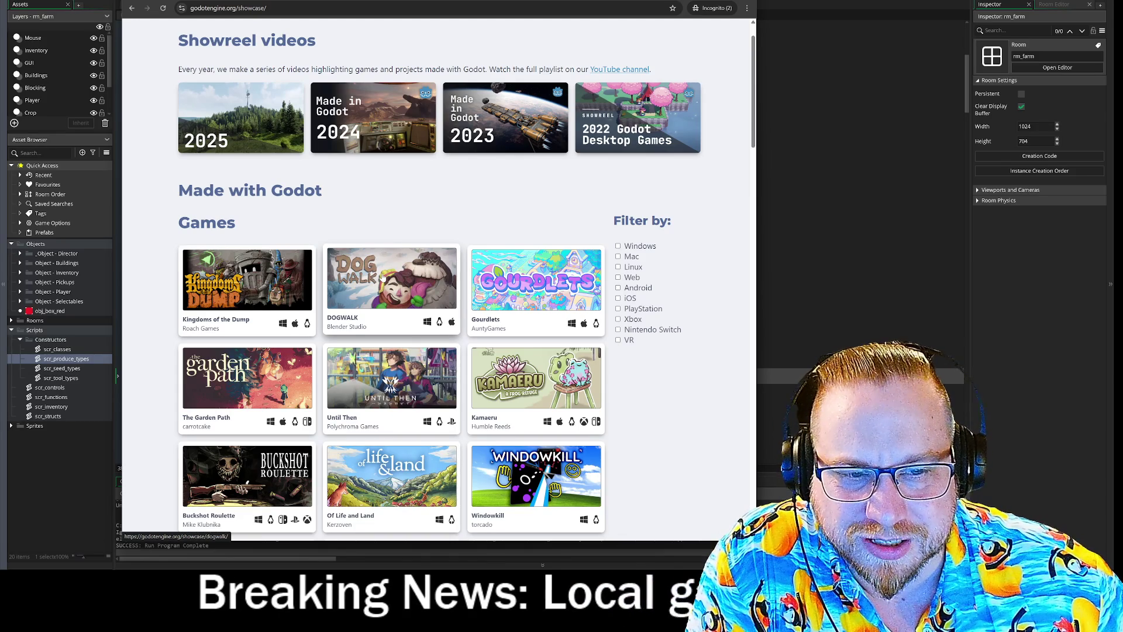
scroll(383, 274, "down", 8)
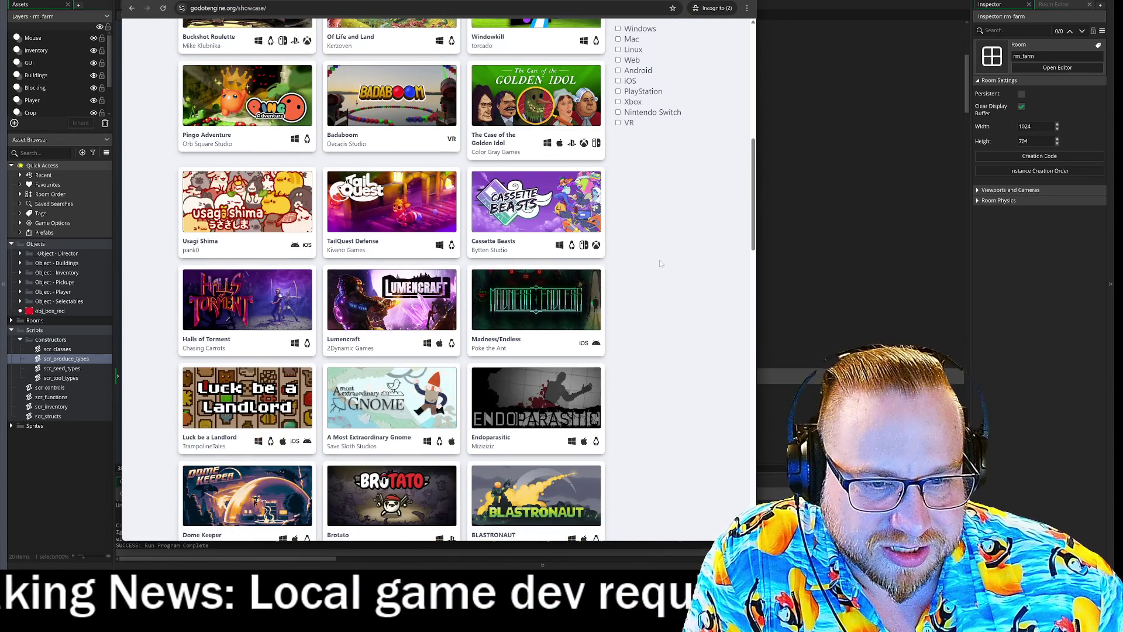
scroll(659, 262, "down", 2)
scroll(659, 257, "down", 1)
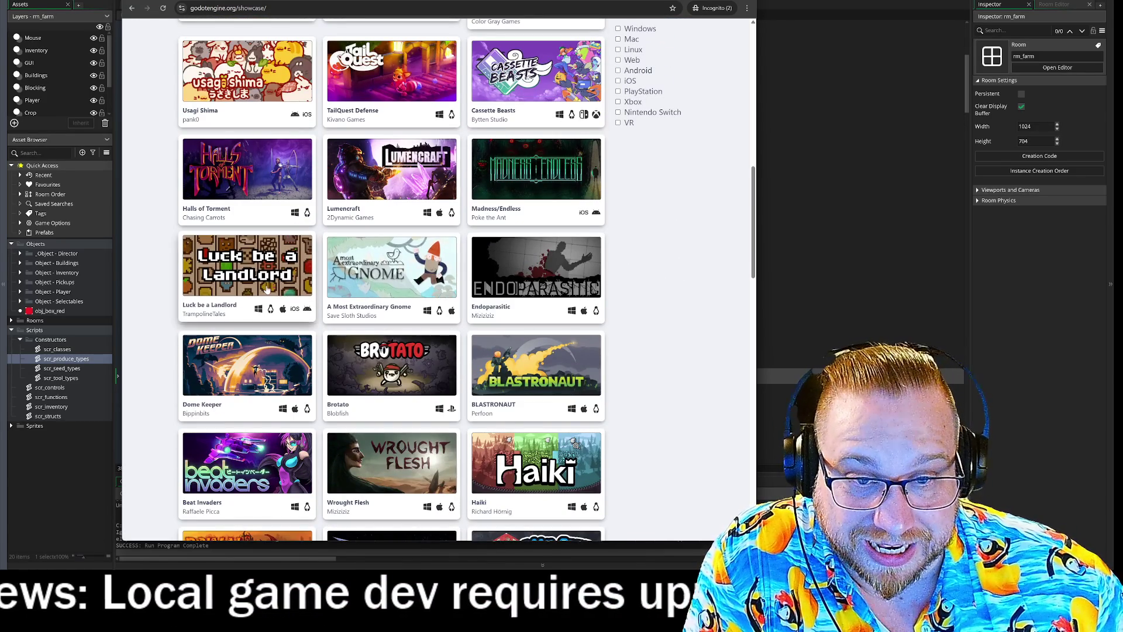
scroll(398, 372, "down", 2)
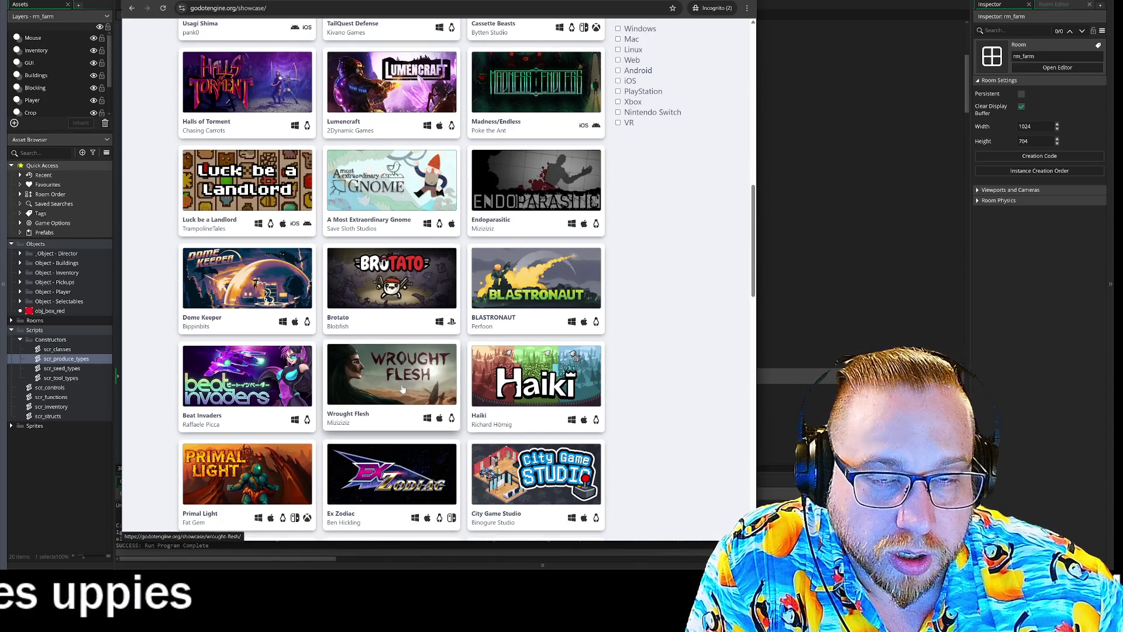
scroll(403, 389, "up", 10)
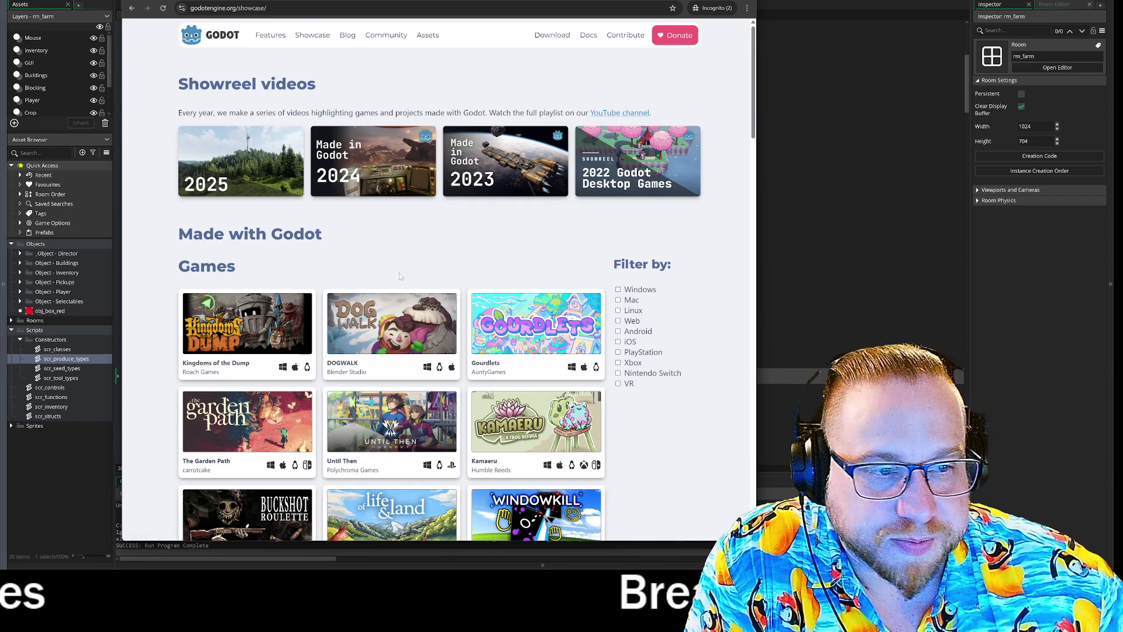
scroll(703, 283, "down", 12)
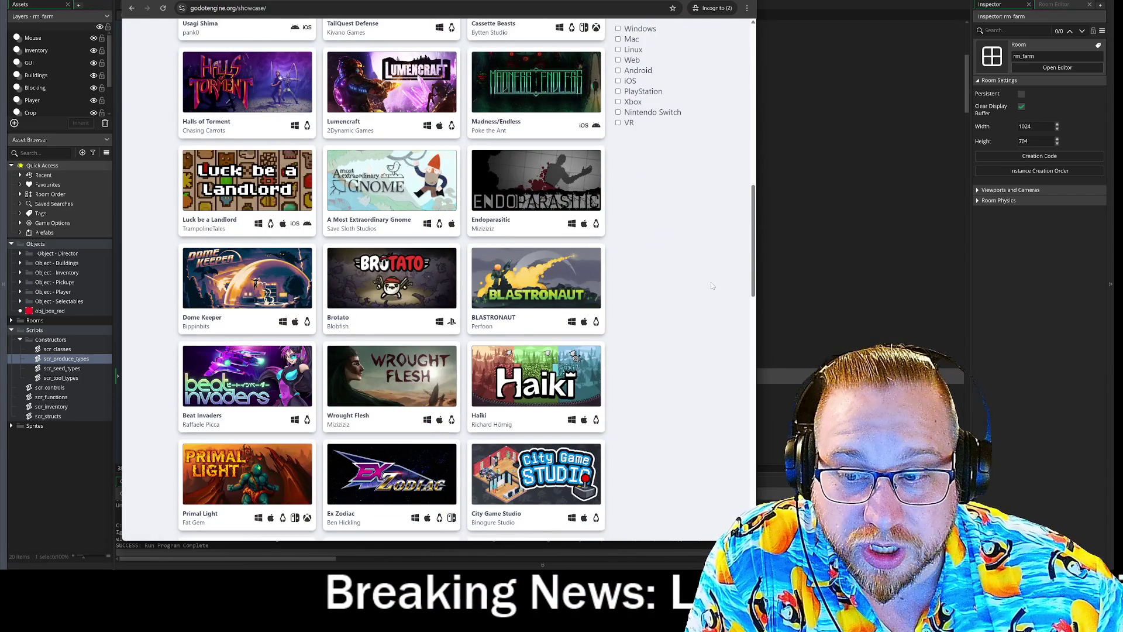
scroll(715, 281, "up", 1)
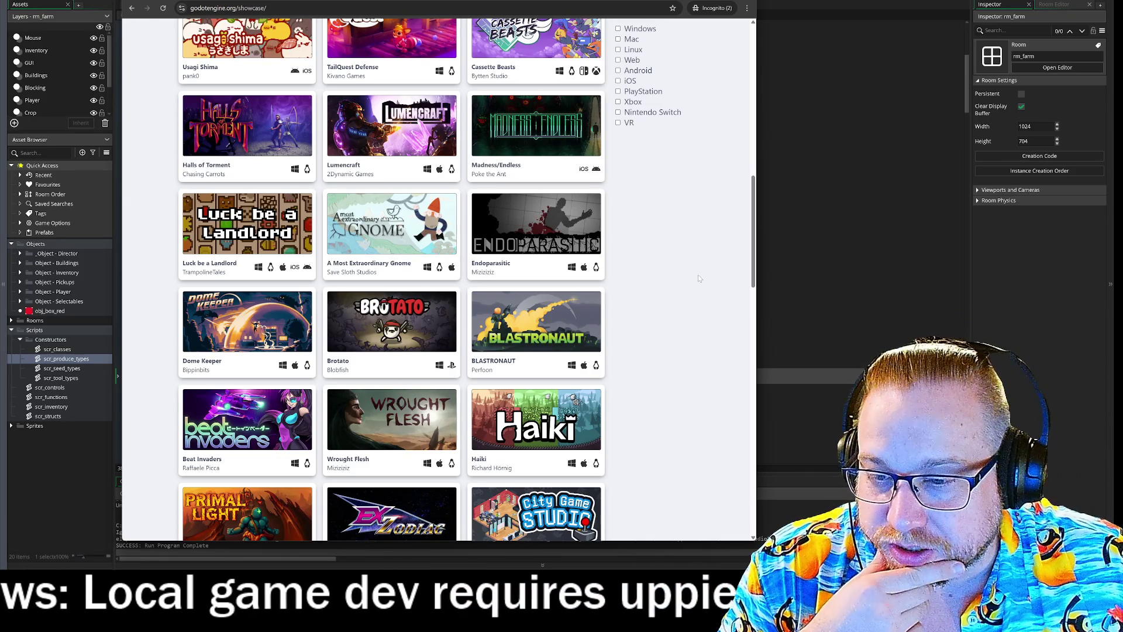
scroll(686, 280, "up", 8)
- Browse down the Godot showcase games, then switch away to reveal Steam's KOOK store page
scroll(464, 163, "up", 1)
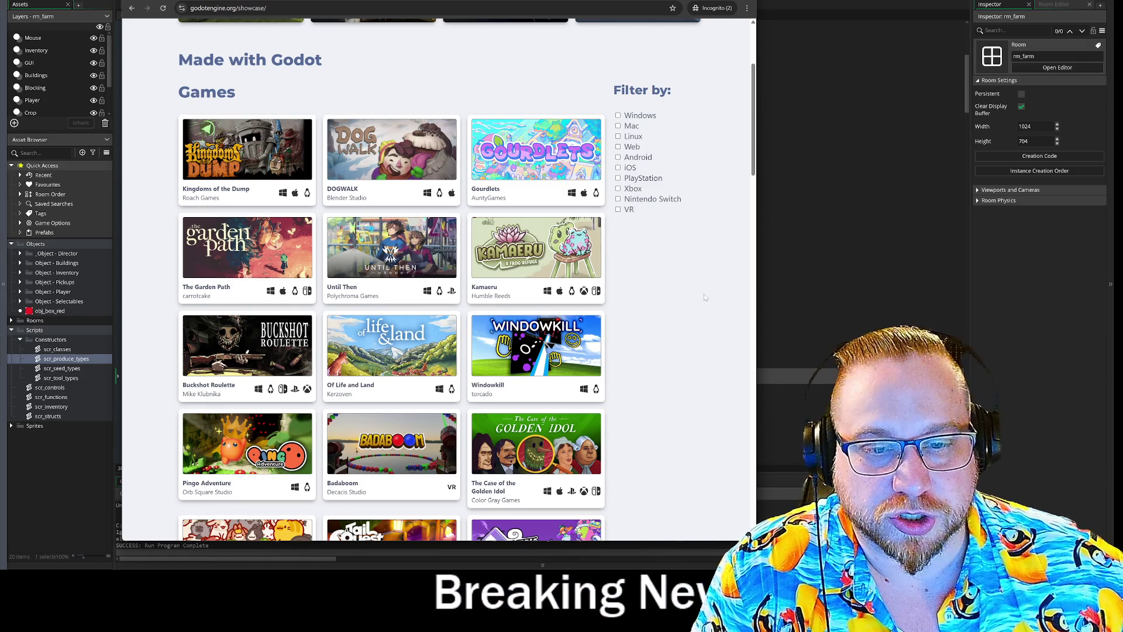
scroll(704, 320, "down", 2)
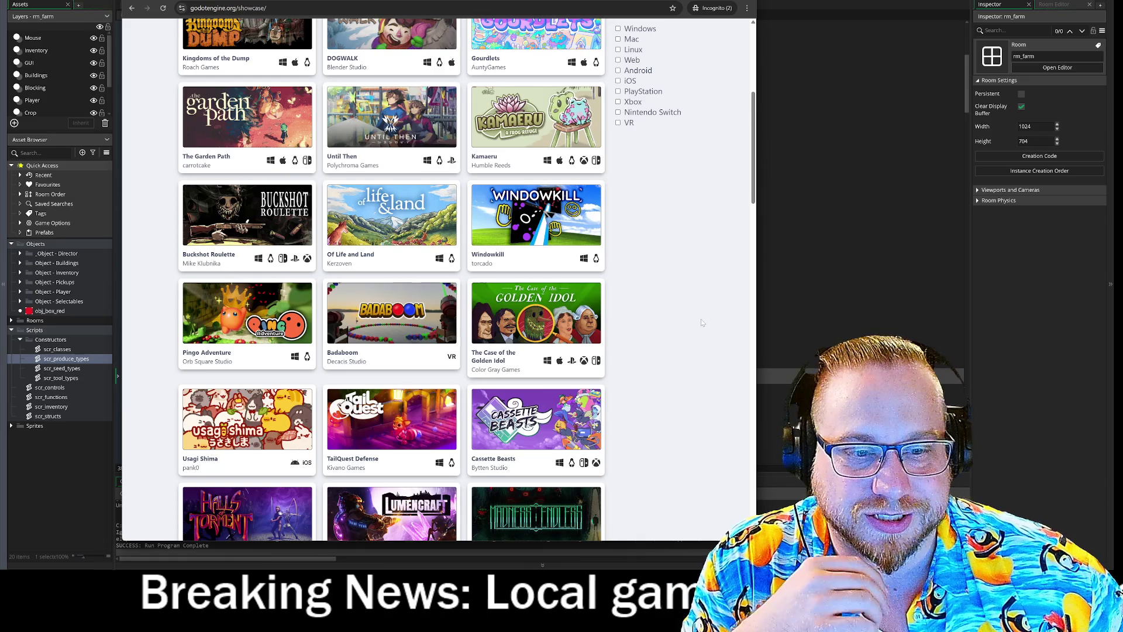
scroll(702, 319, "down", 3)
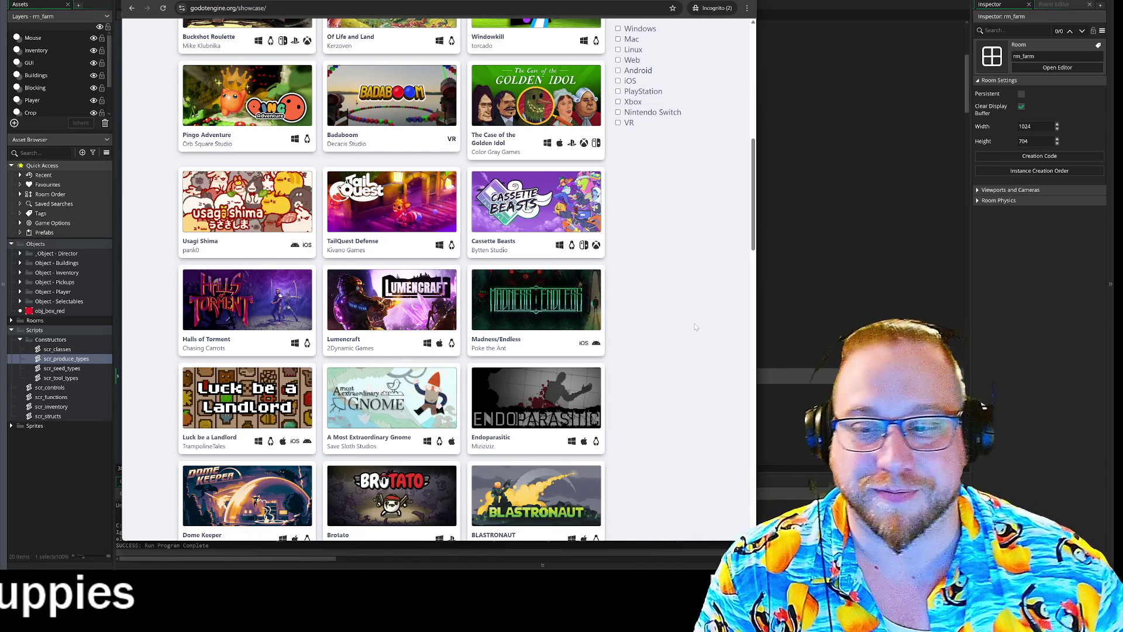
scroll(695, 325, "down", 5)
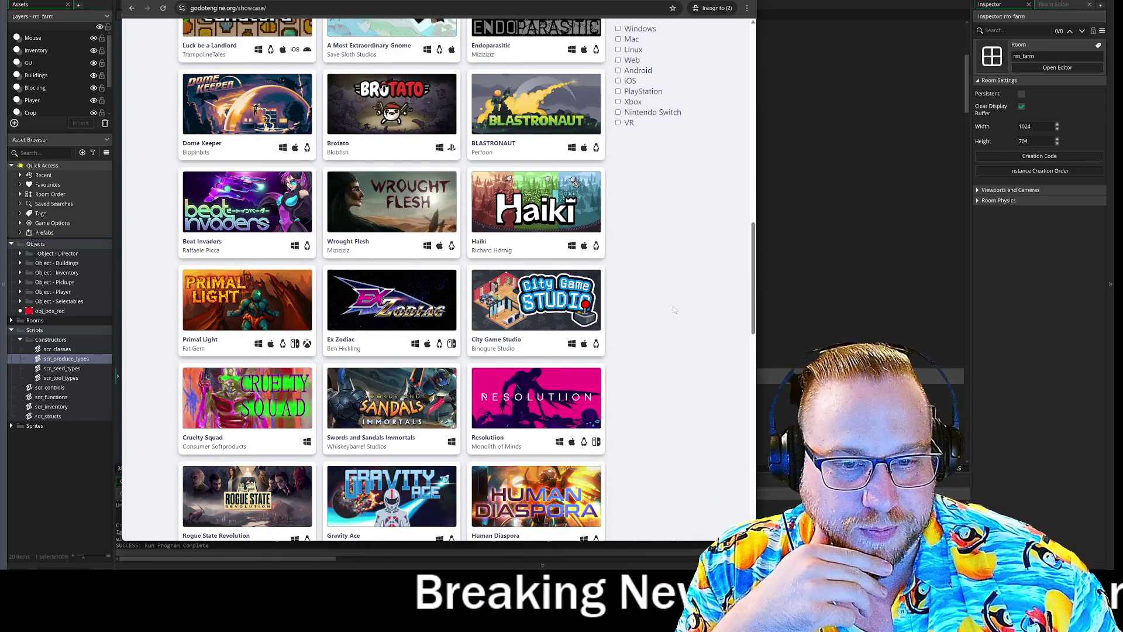
scroll(668, 325, "down", 3)
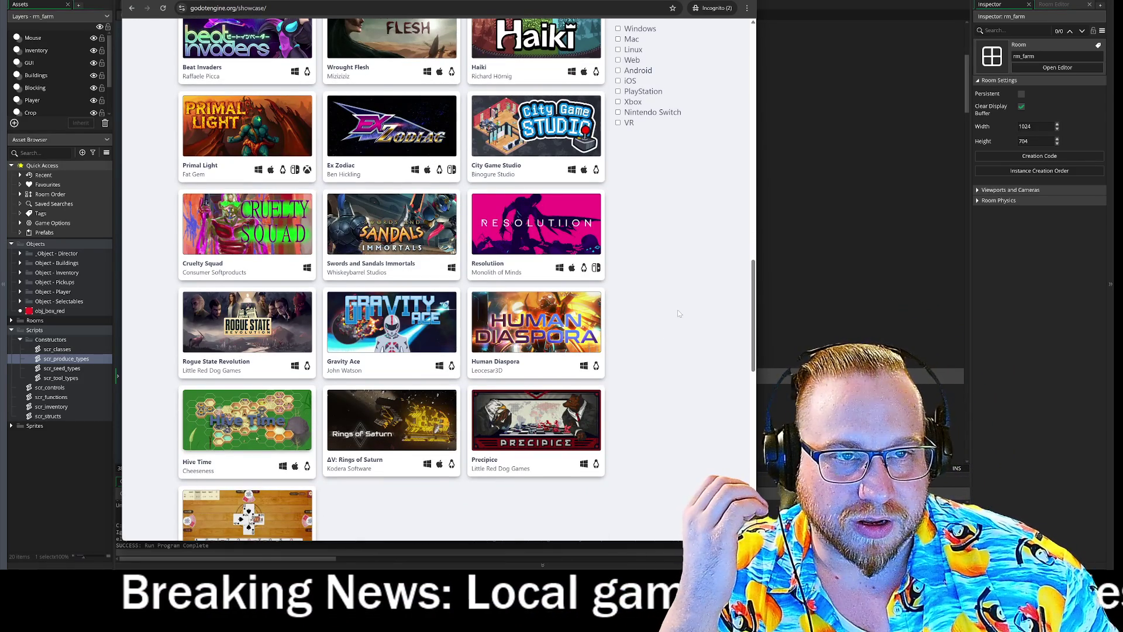
scroll(678, 307, "down", 2)
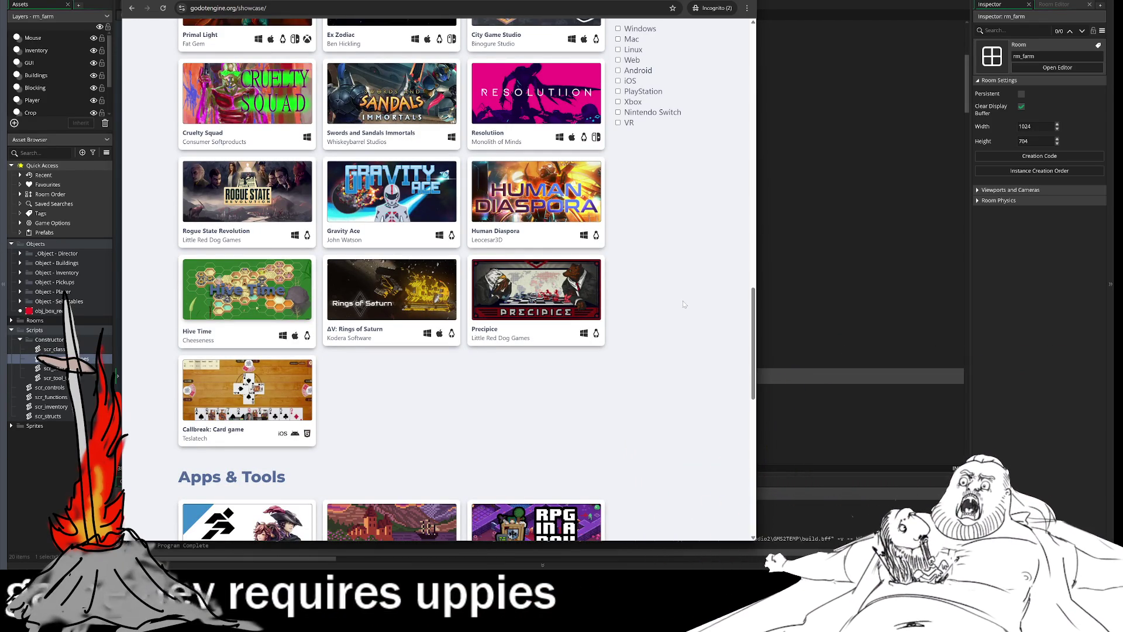
key("alt+Tab")
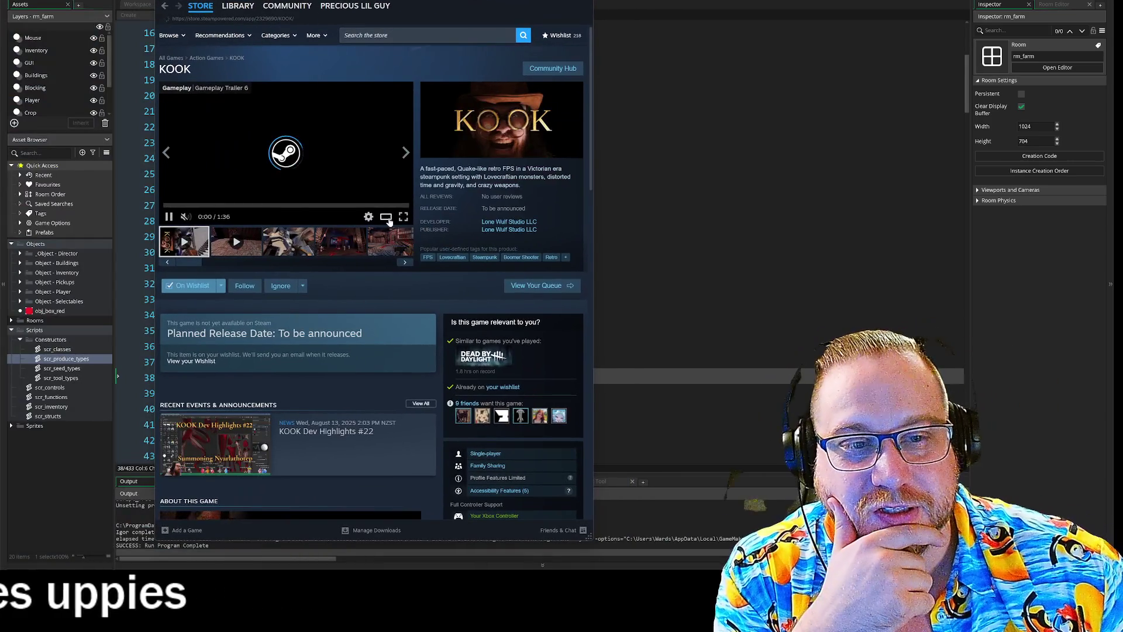
- Open KOOK's trailer in the Trailers & Screenshots viewer and widen the Steam window
left_click(388, 219)
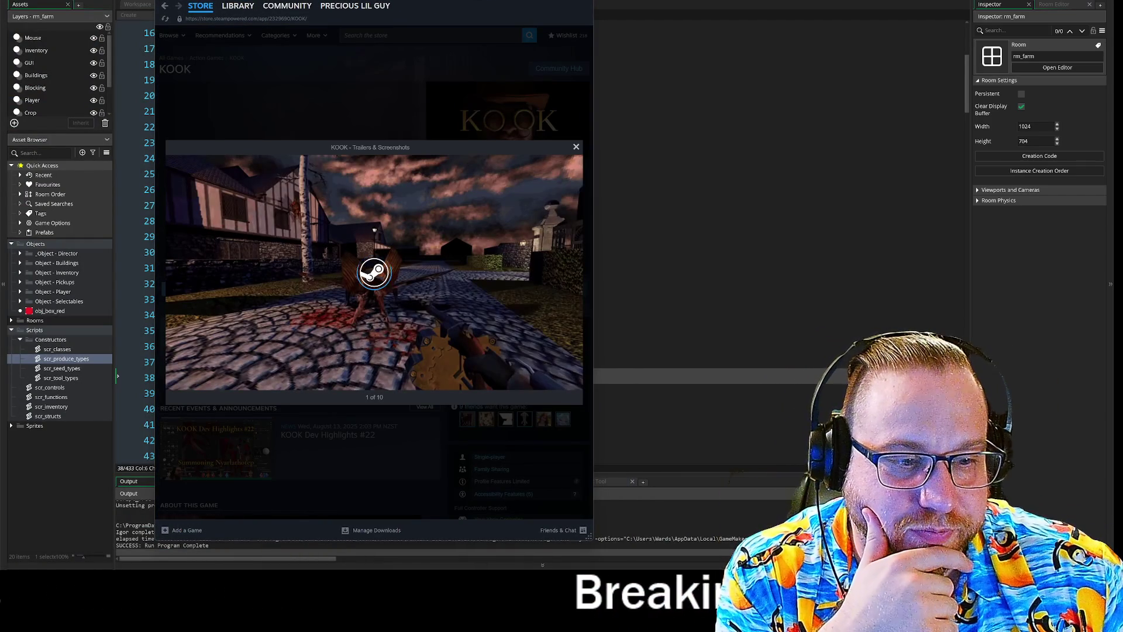
left_click_drag(594, 453, 897, 453)
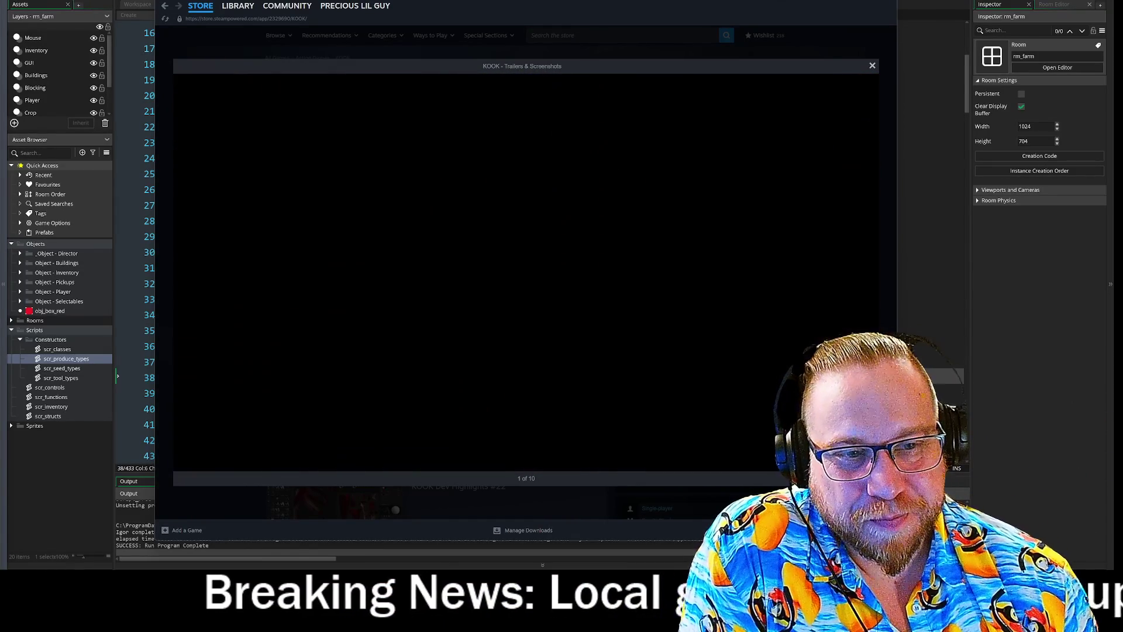
mouse_move(864, 274)
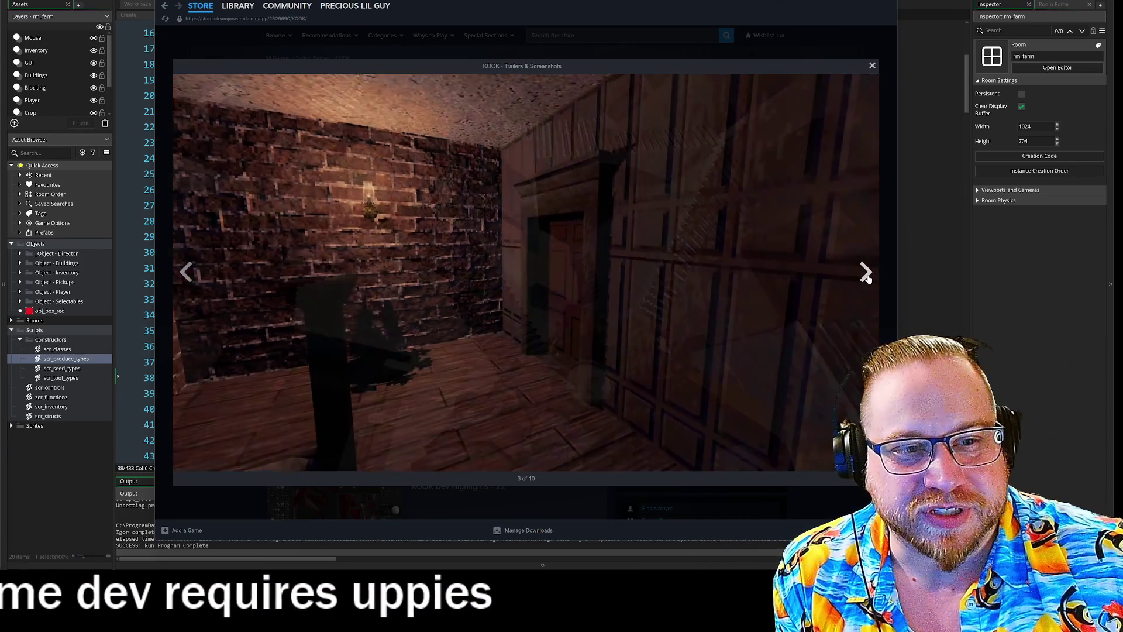
- Advance KOOK's viewer five times to item 7 of 10, the dark stone tunnel screenshot
left_click(866, 273)
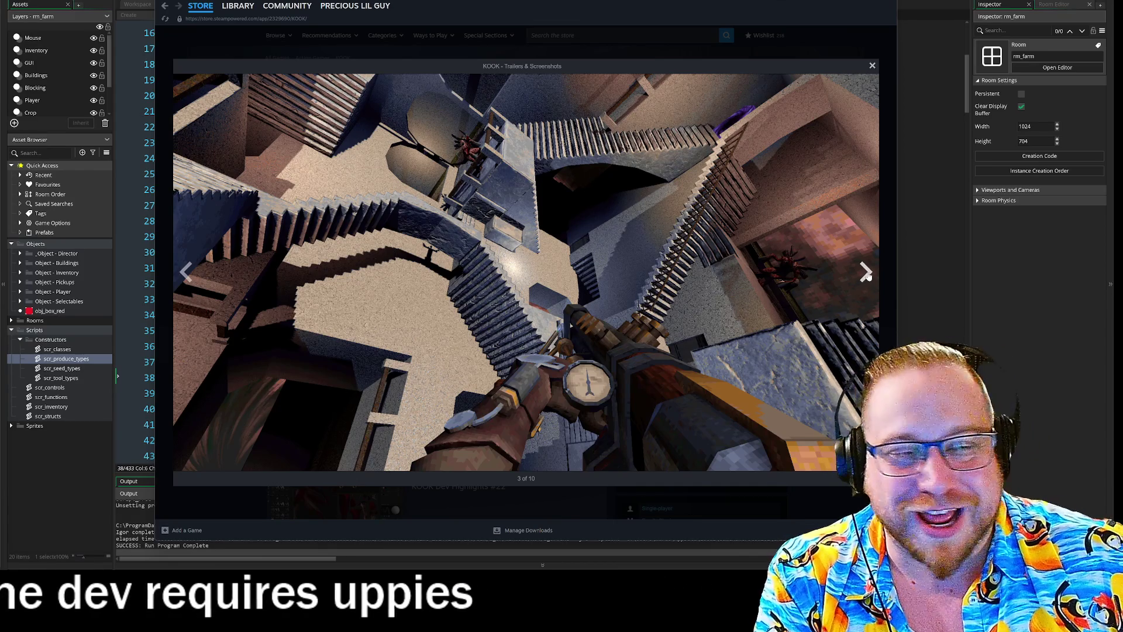
left_click(866, 273)
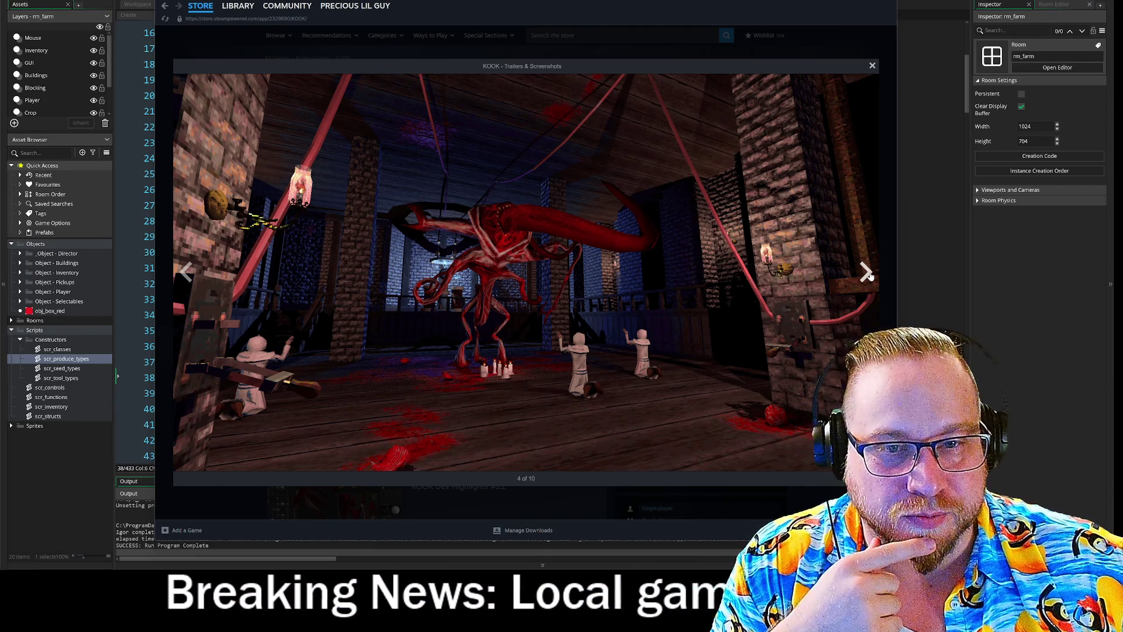
left_click(867, 272)
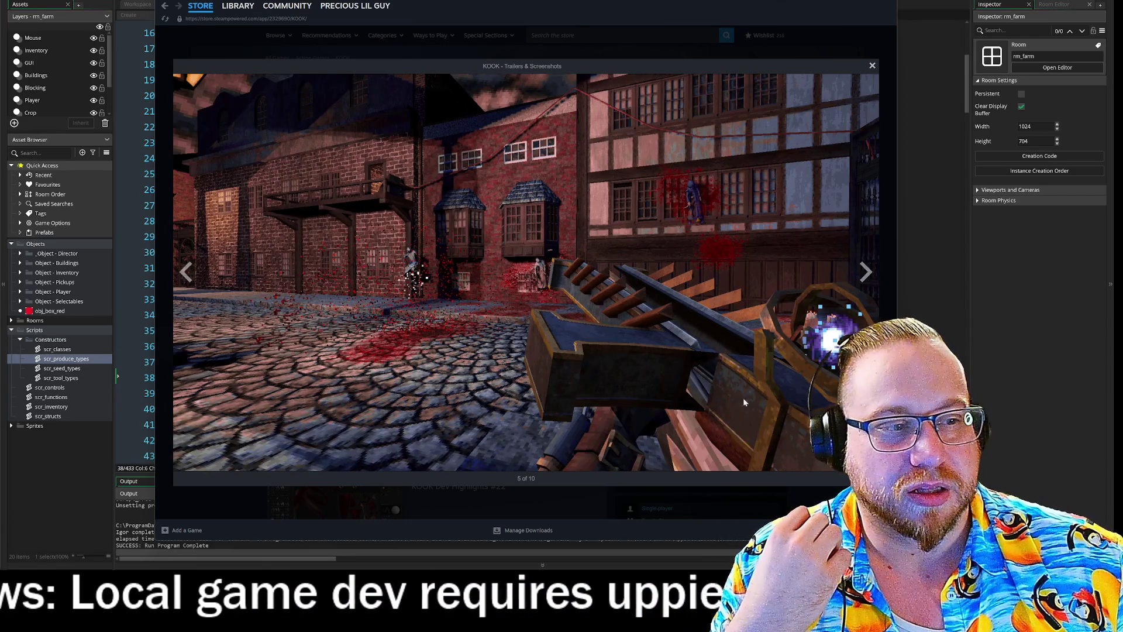
left_click(868, 275)
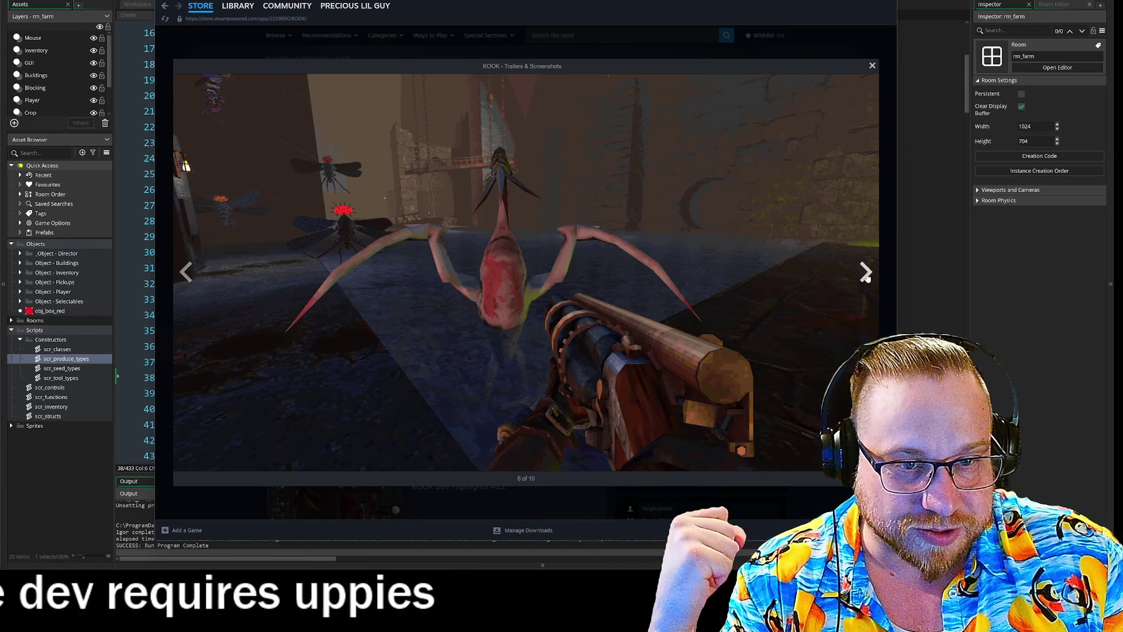
left_click(865, 273)
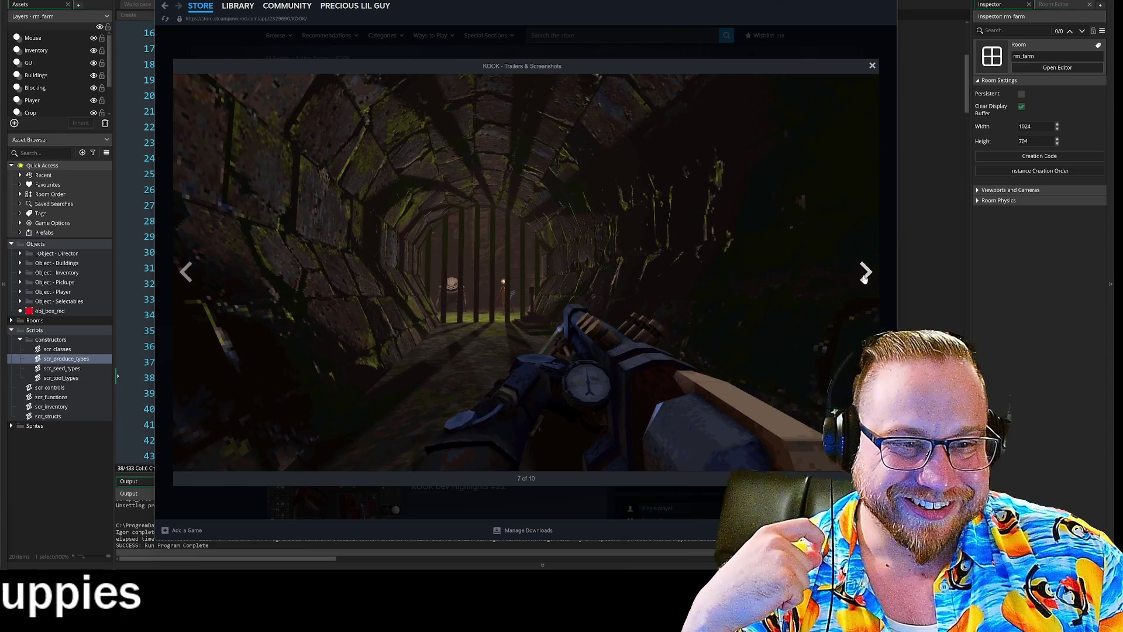
- Step KOOK's screenshots to item 8 of 10, the night cobblestone street, then return to GameMaker
left_click(864, 274)
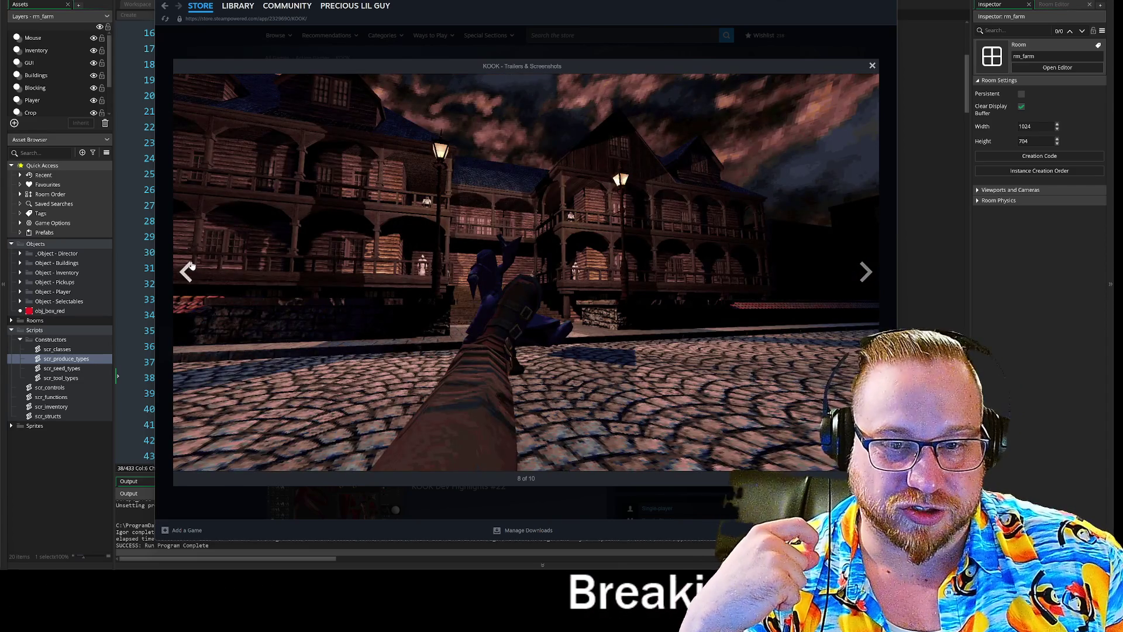
left_click(186, 272)
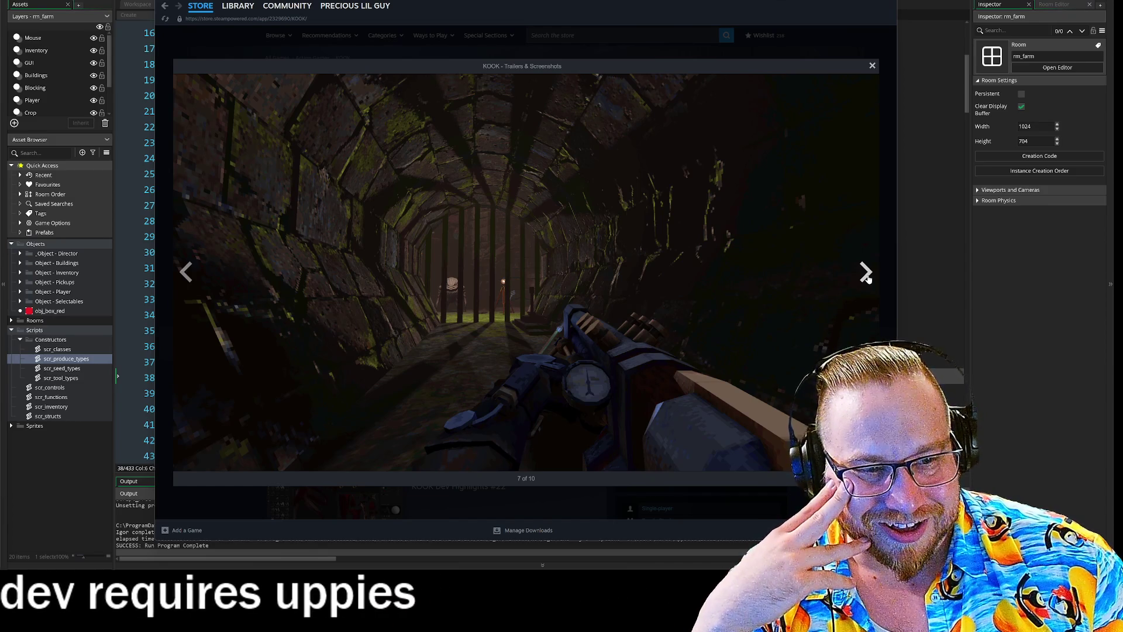
left_click(867, 275)
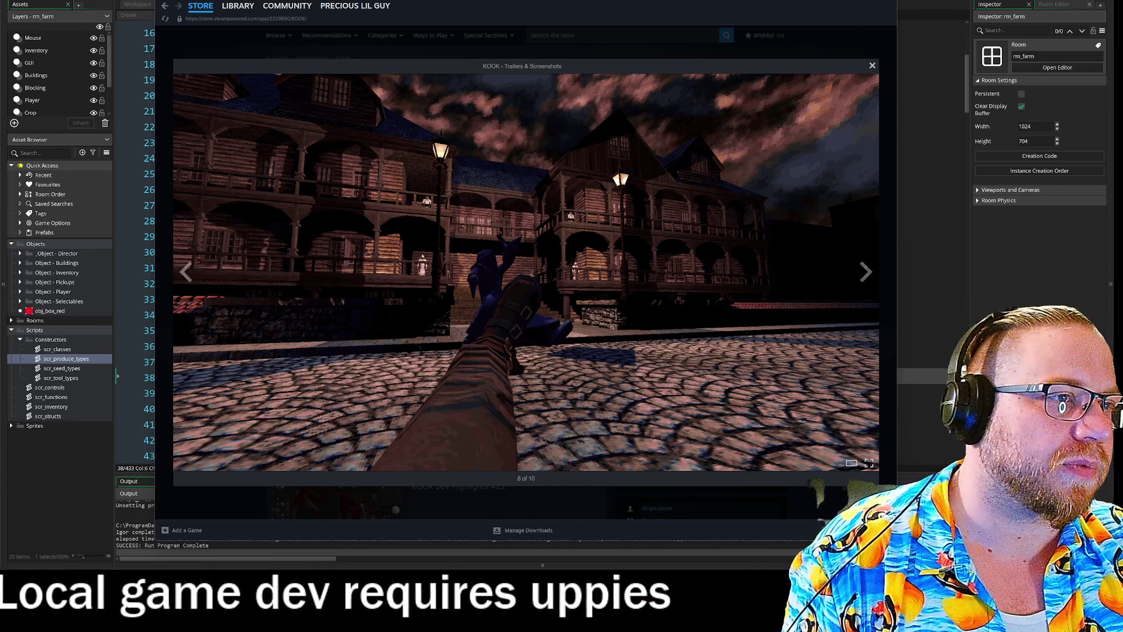
key("alt+Tab")
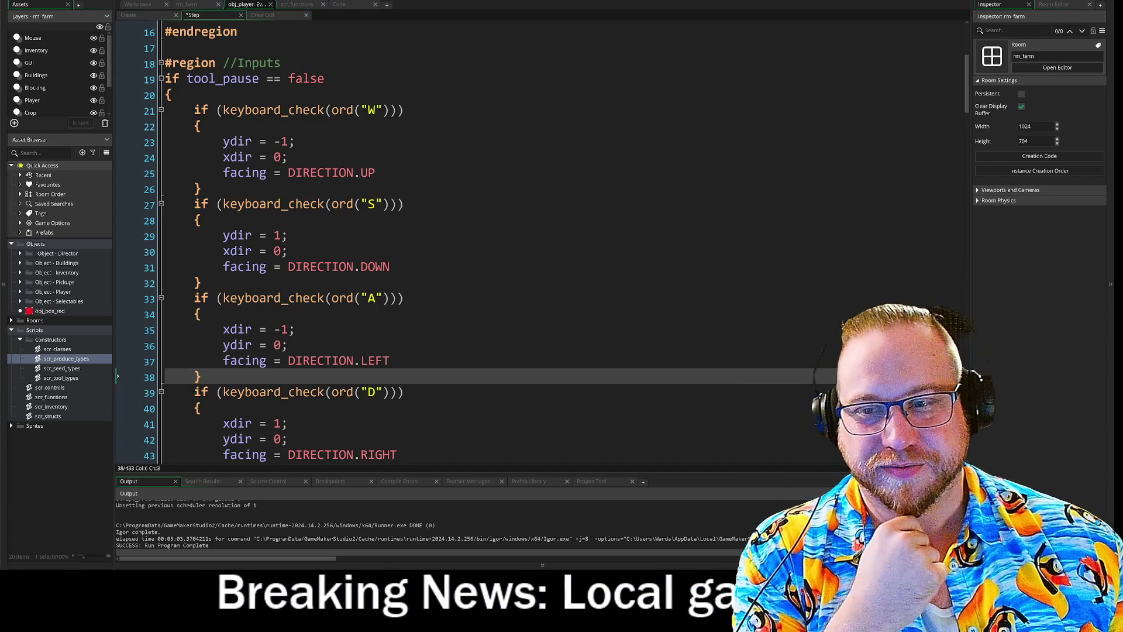
- Review the W input ydir line and commented-out input_vector block, then switch to Obsidian
scroll(451, 242, "up", 4)
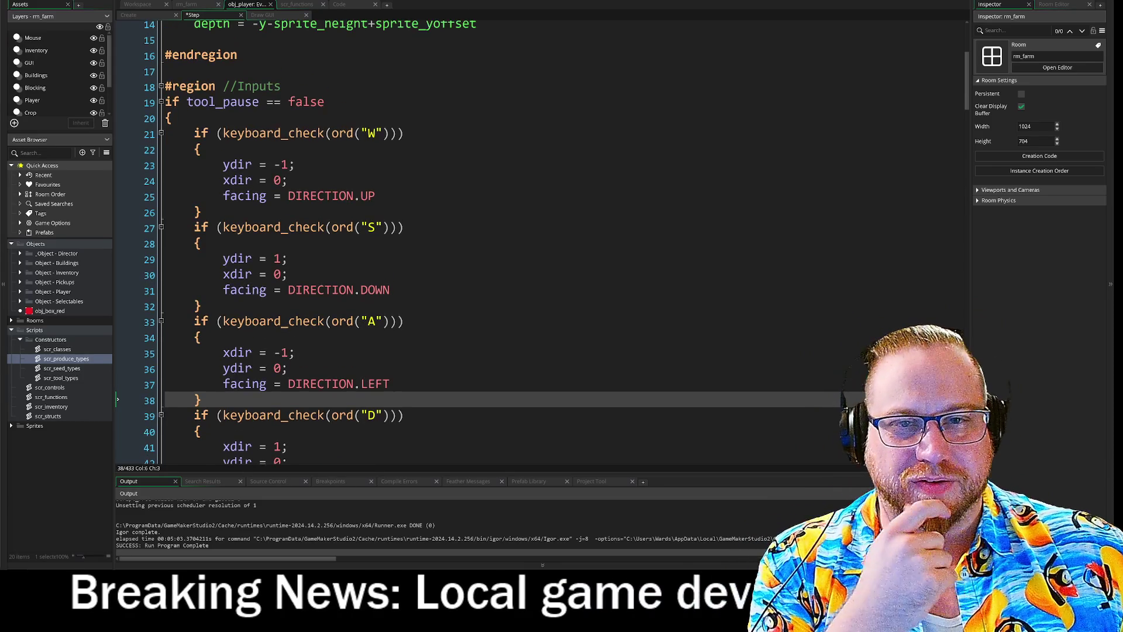
left_click(295, 213)
scroll(539, 242, "up", 2)
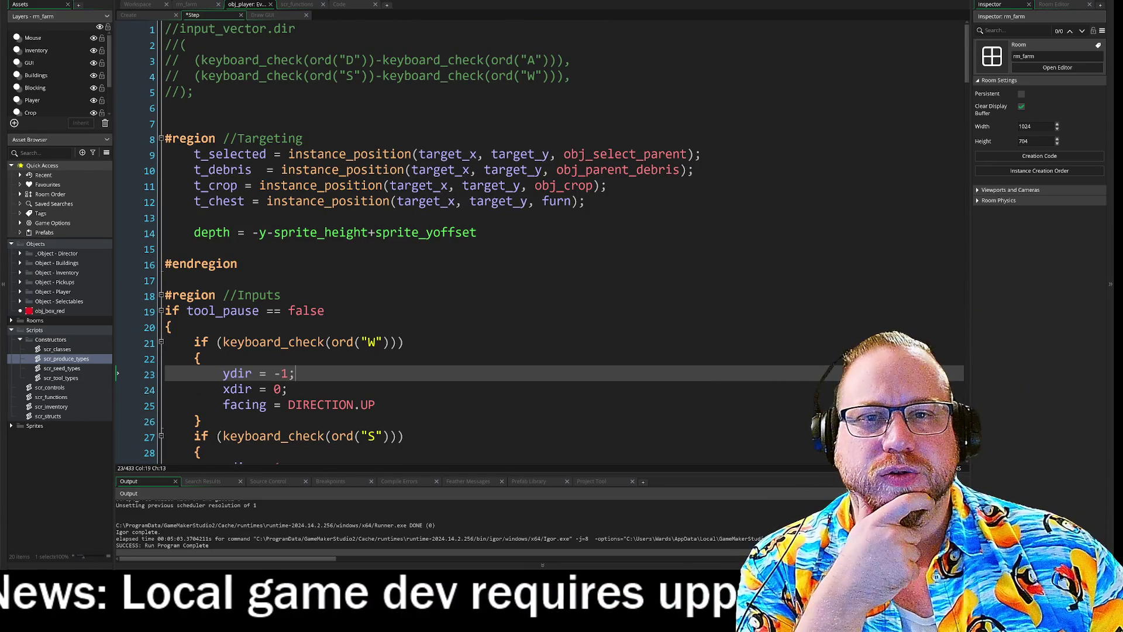
left_click(199, 92)
scroll(542, 241, "down", 2)
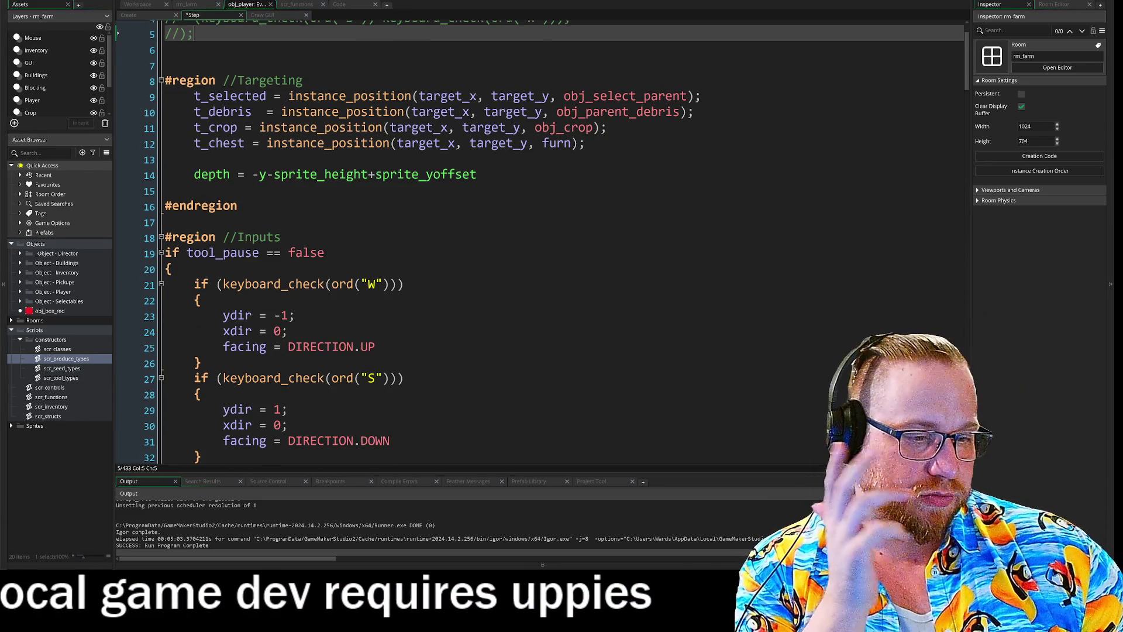
key("alt+Tab")
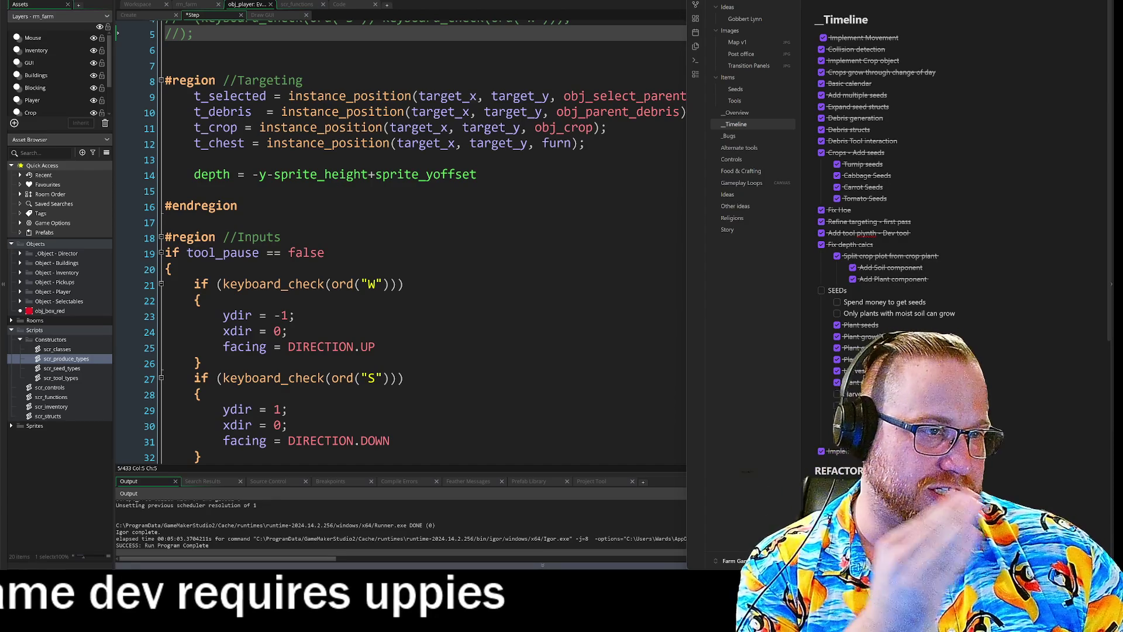
- Untick the six SEEDs tasks in _Timeline, from Plant goes to seed up to Plant seeds
scroll(959, 234, "down", 6)
scroll(960, 234, "up", 5)
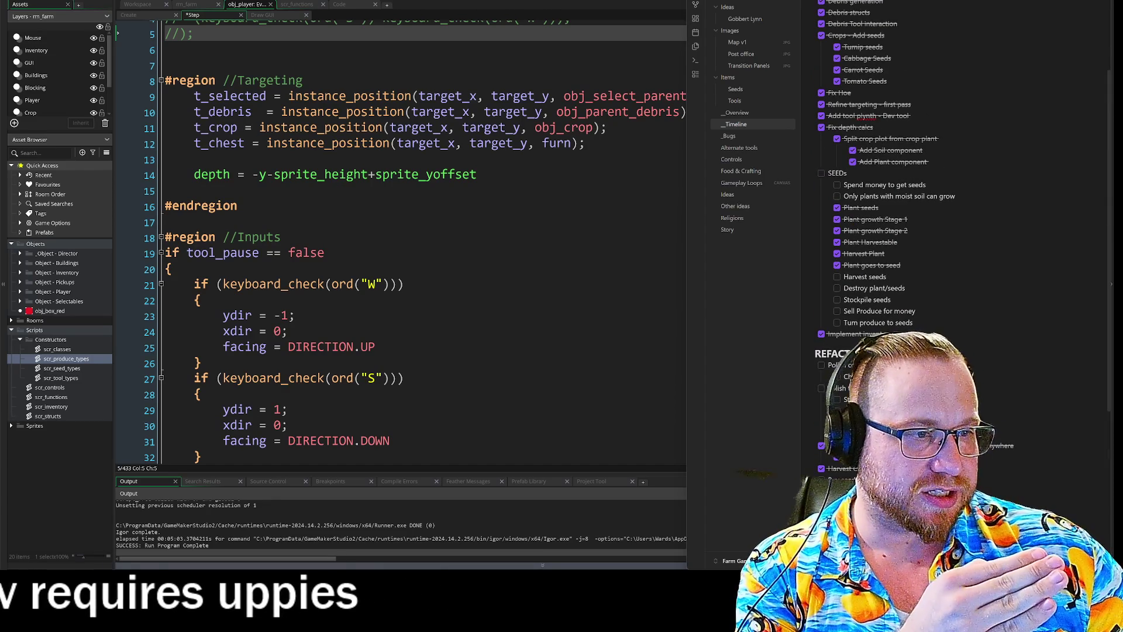
left_click(837, 265)
left_click(837, 253)
left_click(837, 242)
left_click(837, 230)
left_click(837, 219)
left_click(837, 208)
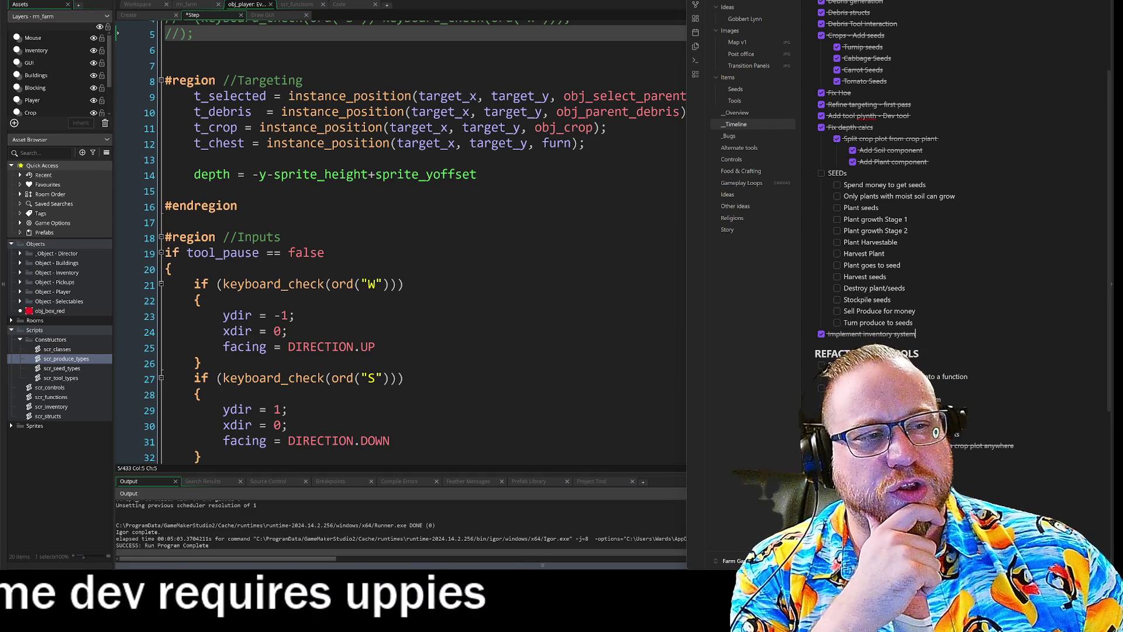
scroll(960, 175, "up", 3)
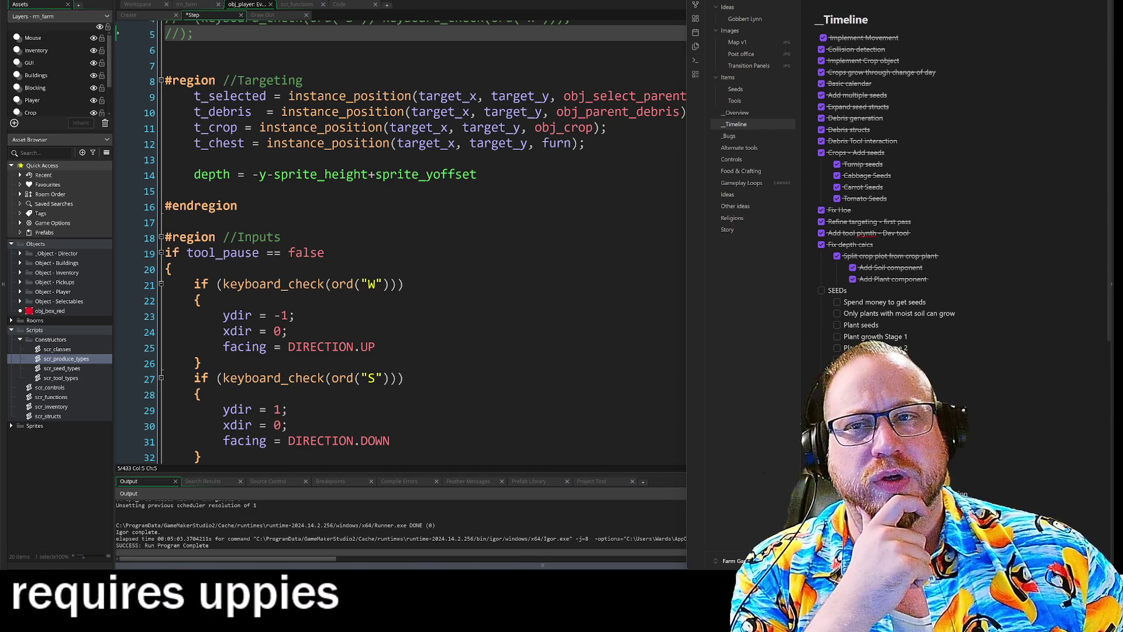
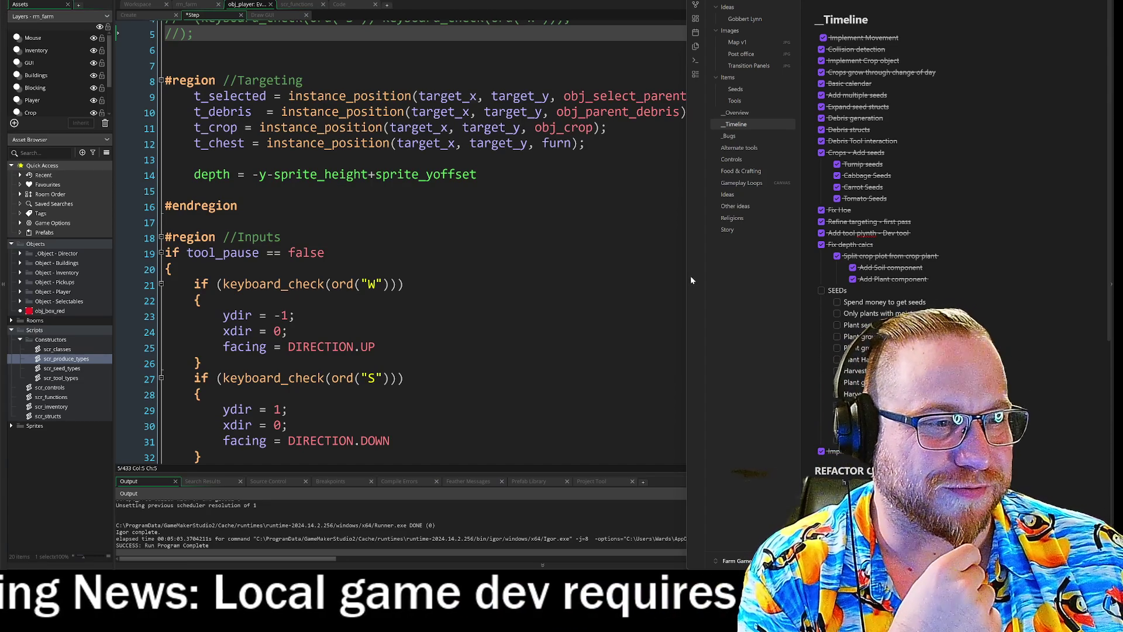
- Widen the obj_player Step code editor so the full Targeting lines fit, narrowing the notes panel
mouse_move(688, 277)
left_mouse_down()
mouse_move(725, 281)
mouse_move(683, 287)
left_mouse_up()
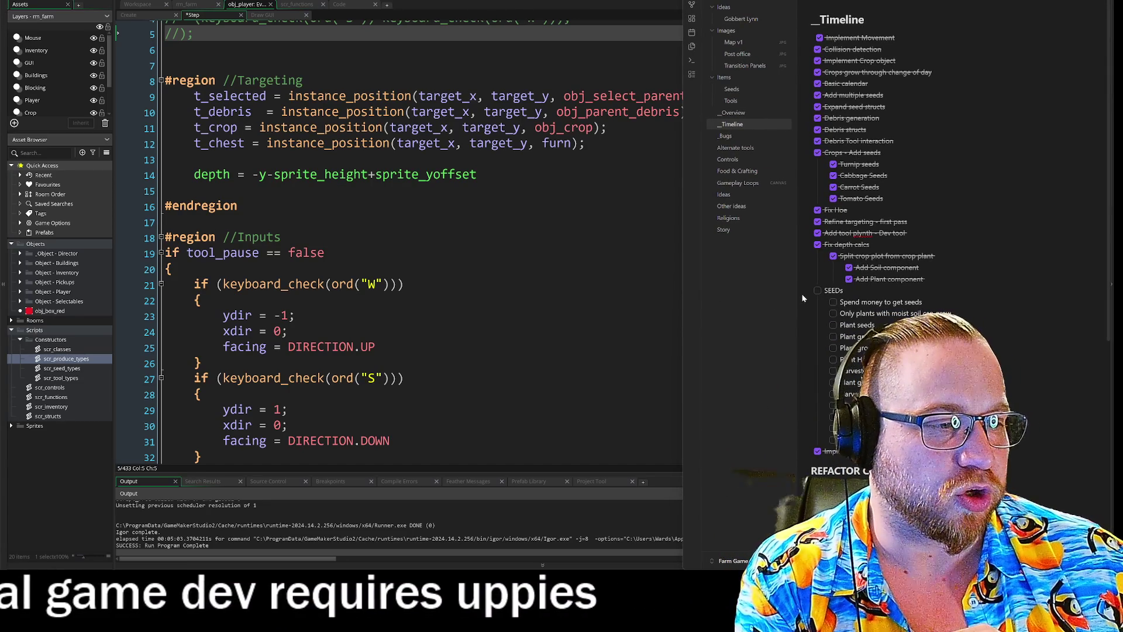
left_click_drag(796, 296, 800, 296)
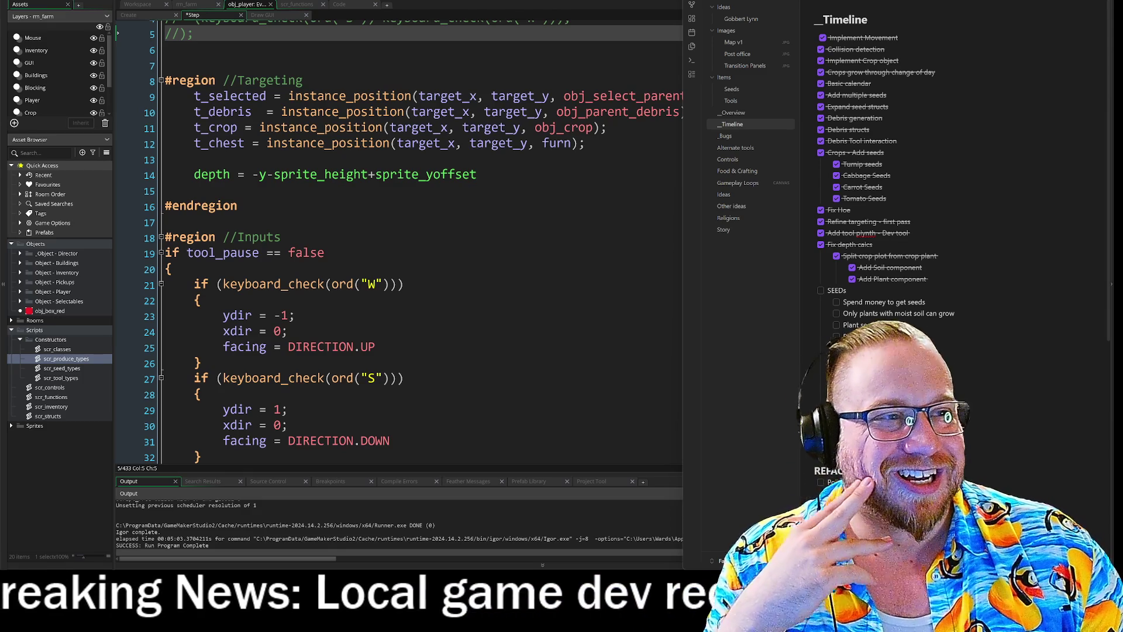
left_click_drag(684, 204, 735, 206)
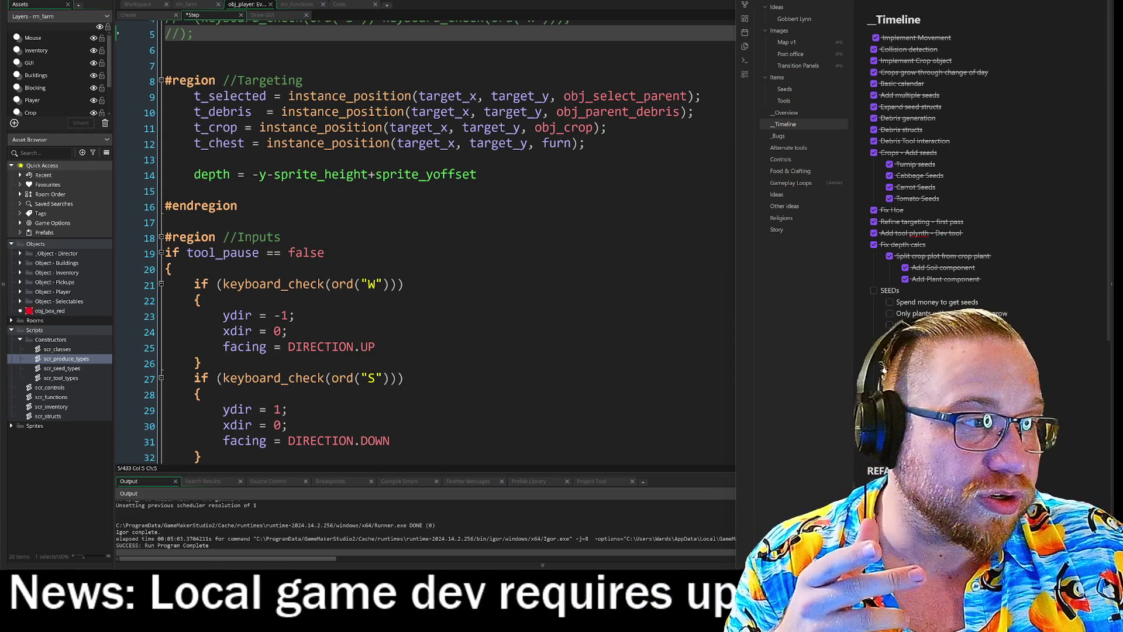
- Scroll the Timeline note to the SEEDs and controls tasks, placing the caret below CREATE MOVEMENT CONTROLLER
scroll(989, 234, "down", 3)
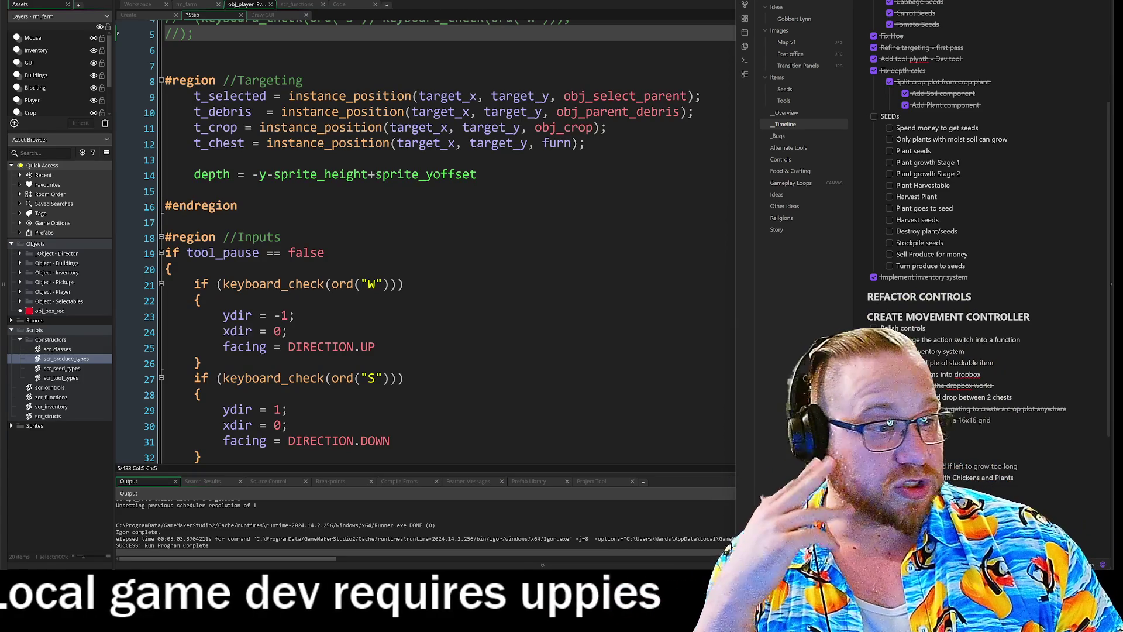
left_click(1045, 317)
key("Down")
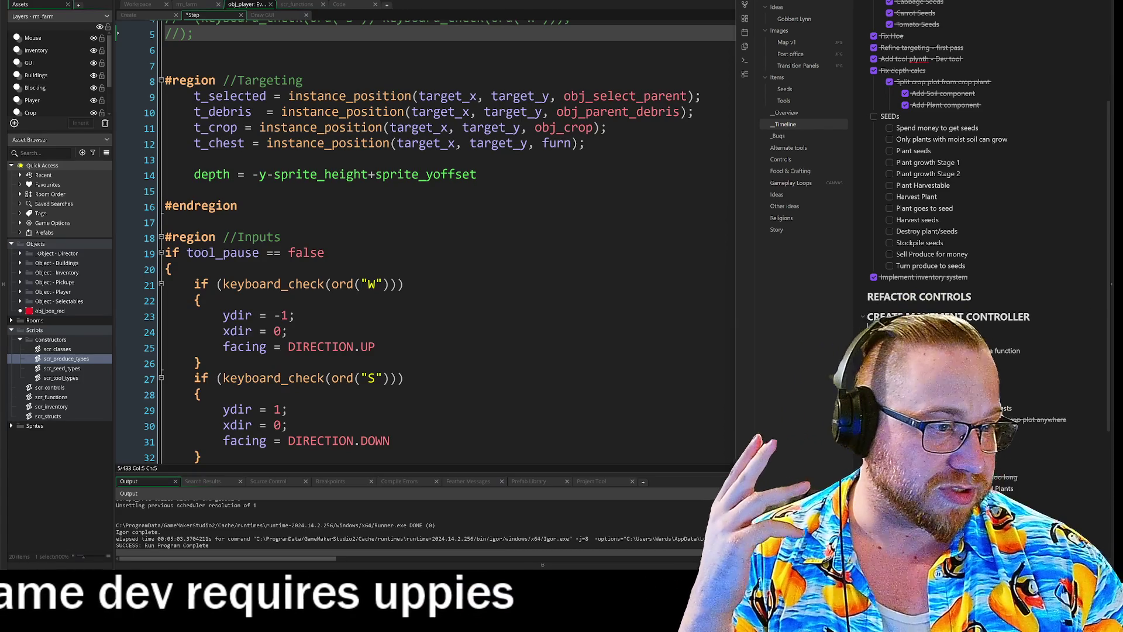